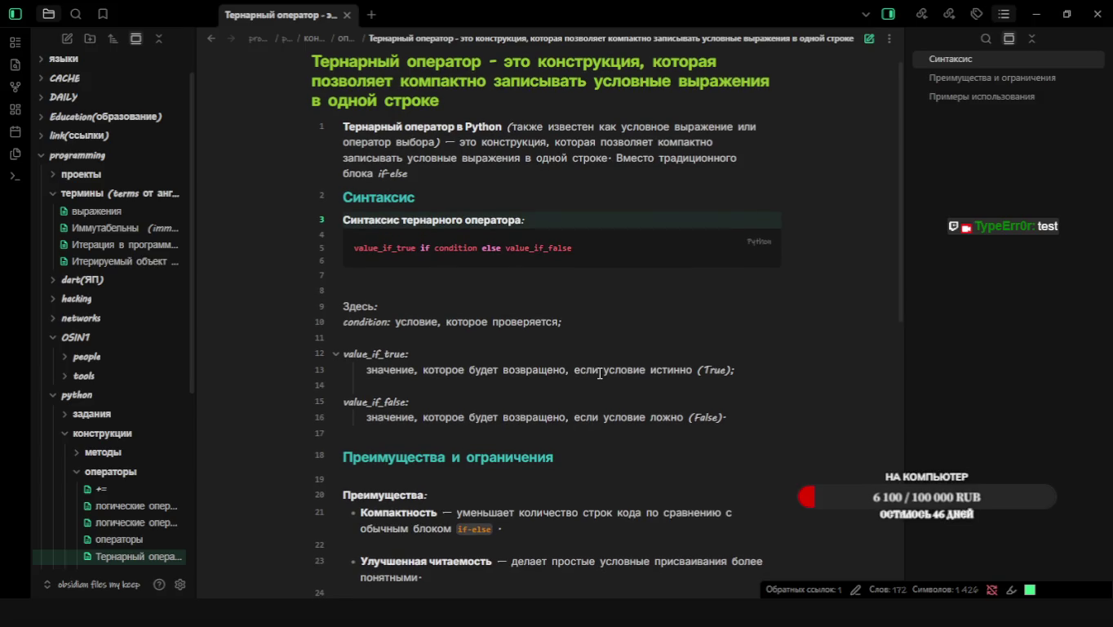
Wrap the value_if_false and value_if_true labels in backticks as inline code
{"action": "scroll", "coordinate": [599, 374], "scroll_direction": "down", "scroll_amount": 2}
{"action": "scroll", "coordinate": [600, 373], "scroll_direction": "down", "scroll_amount": 1}
{"action": "scroll", "coordinate": [601, 373], "scroll_direction": "down", "scroll_amount": 1}
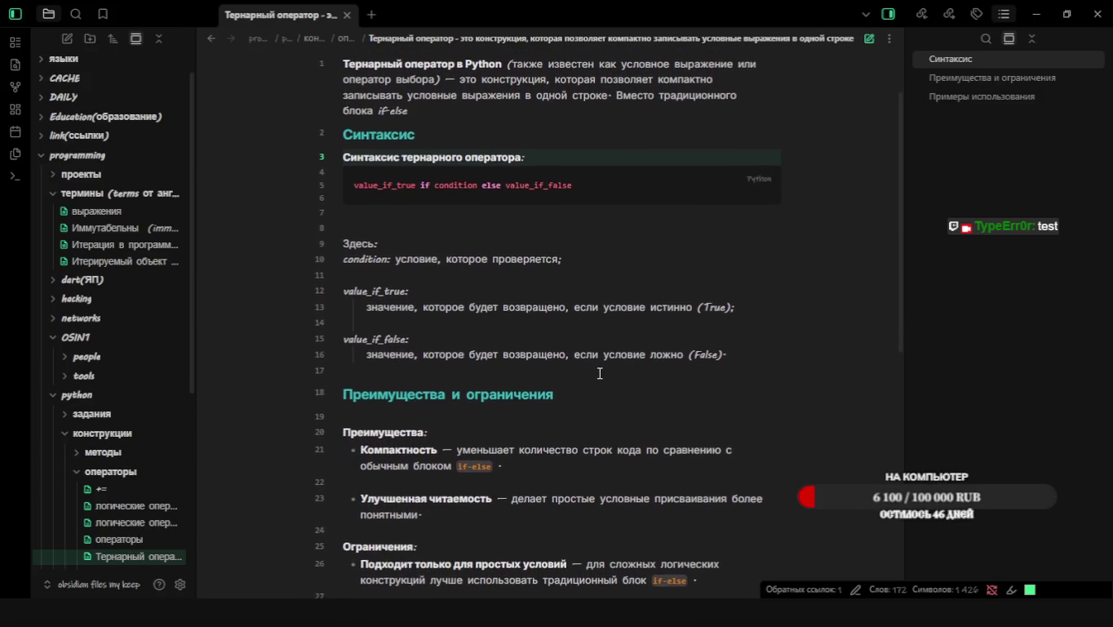
{"action": "scroll", "coordinate": [600, 373], "scroll_direction": "down", "scroll_amount": 1}
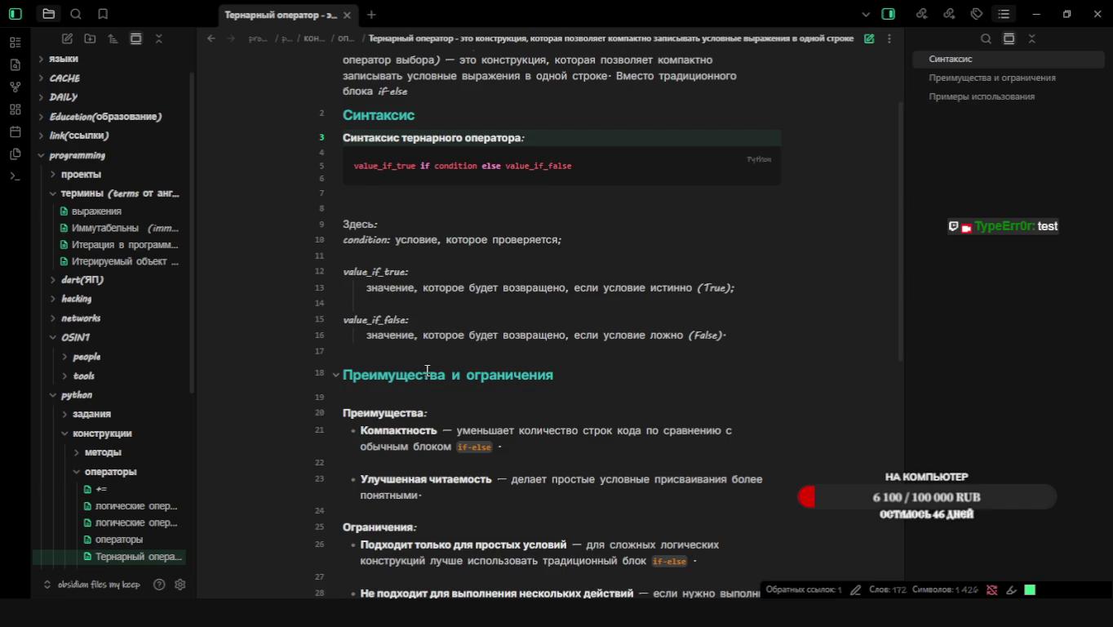
{"action": "scroll", "coordinate": [428, 371], "scroll_direction": "down", "scroll_amount": 1}
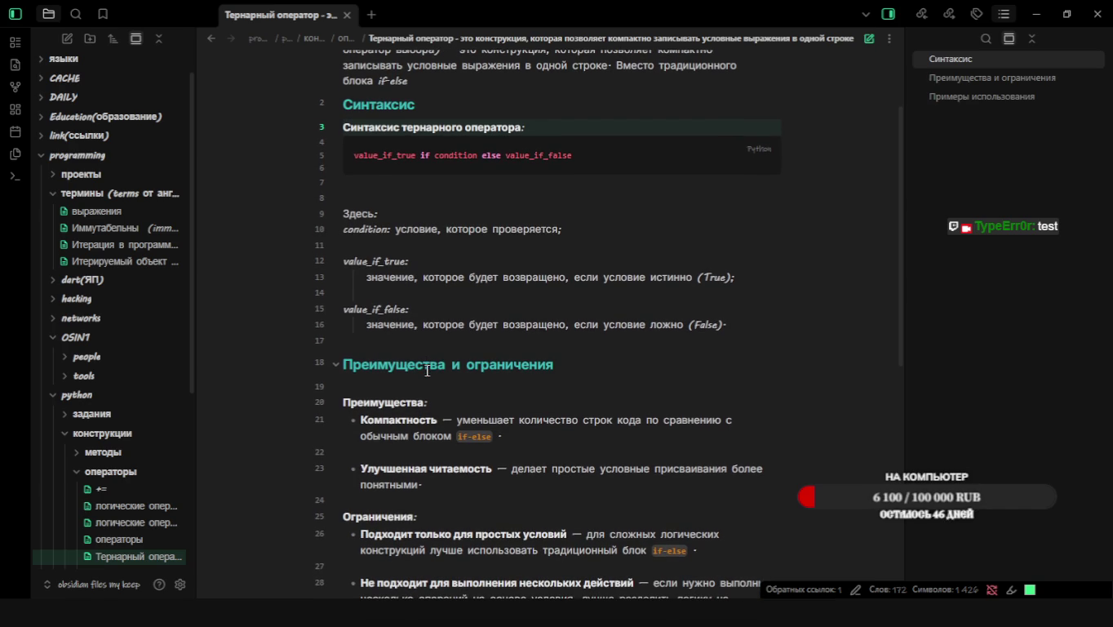
{"action": "scroll", "coordinate": [427, 370], "scroll_direction": "down", "scroll_amount": 1}
{"action": "left_click", "coordinate": [409, 298]}
{"action": "key", "text": "shift+Home"}
{"action": "type", "text": "`"}
{"action": "key", "text": "Up"}
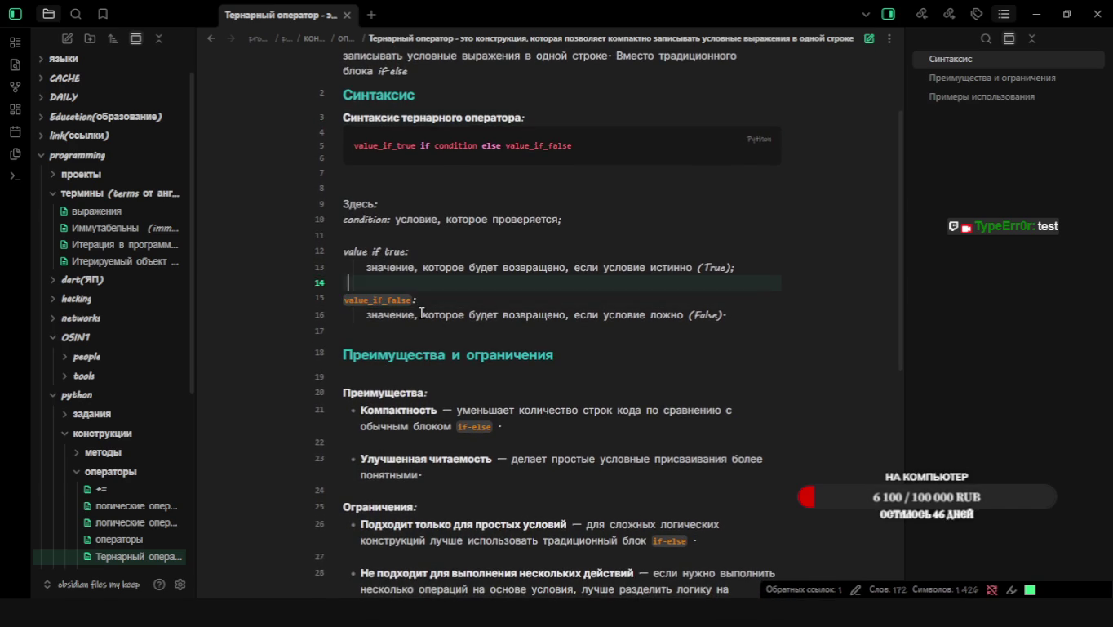
{"action": "key", "text": "Up"}
{"action": "key", "text": "Up"}
{"action": "key", "text": "ctrl+shift+Right"}
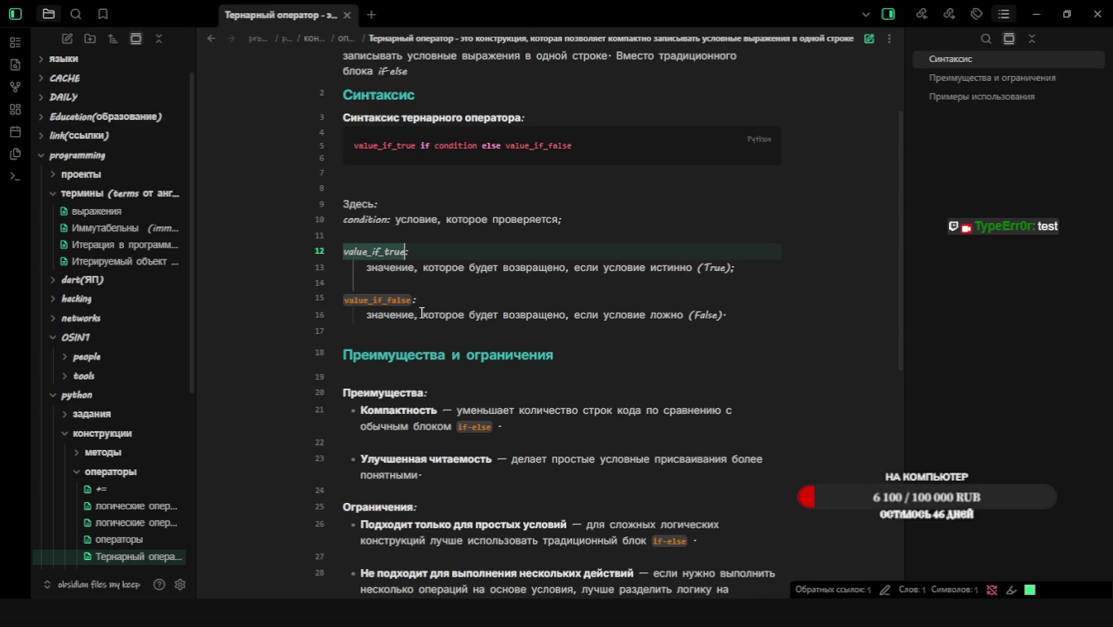
{"action": "type", "text": "`"}
{"action": "key", "text": "Down"}
{"action": "key", "text": "Down"}
{"action": "key", "text": "Down"}
{"action": "key", "text": "Down"}
Scroll down through the rest of the ternary operator note to the usage examples
{"action": "scroll", "coordinate": [421, 312], "scroll_direction": "down", "scroll_amount": 3}
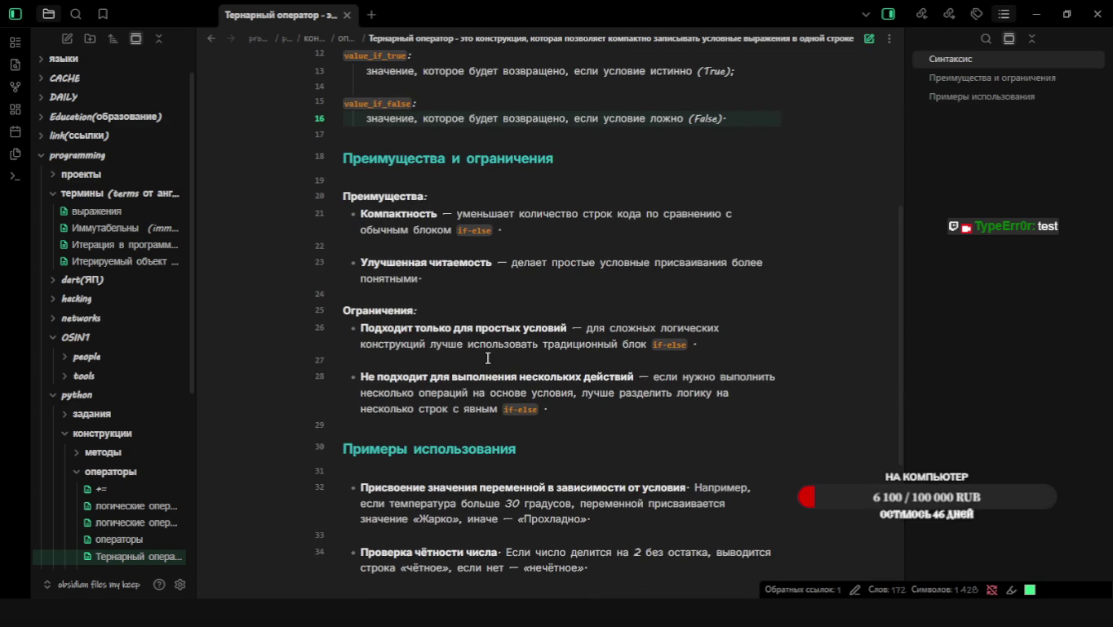
{"action": "scroll", "coordinate": [488, 357], "scroll_direction": "up", "scroll_amount": 1}
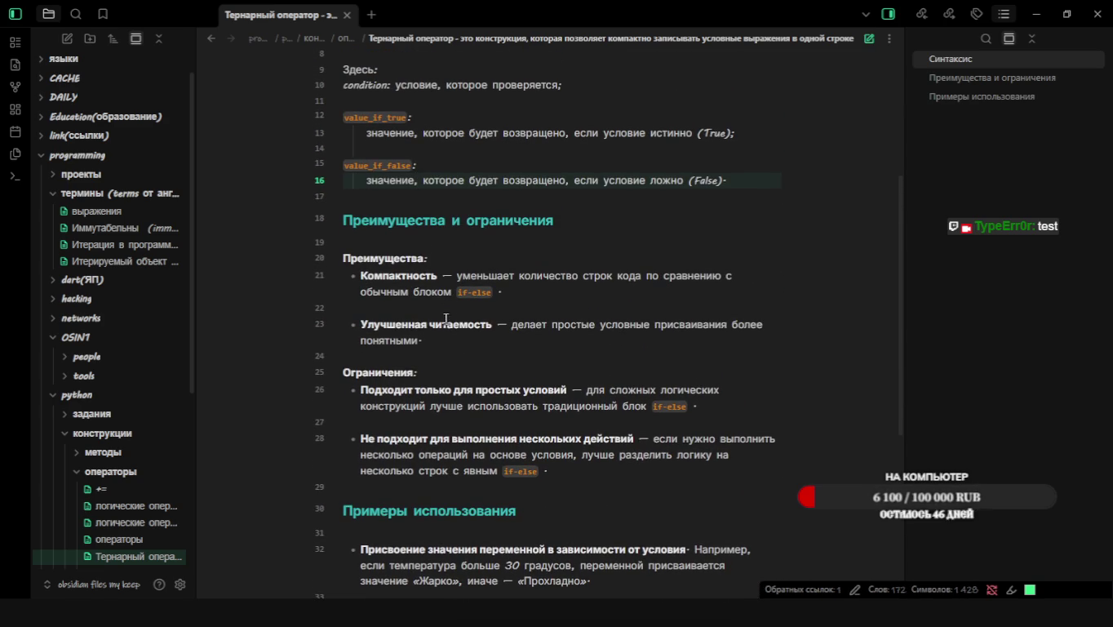
{"action": "scroll", "coordinate": [469, 344], "scroll_direction": "down", "scroll_amount": 1}
{"action": "scroll", "coordinate": [470, 344], "scroll_direction": "down", "scroll_amount": 1}
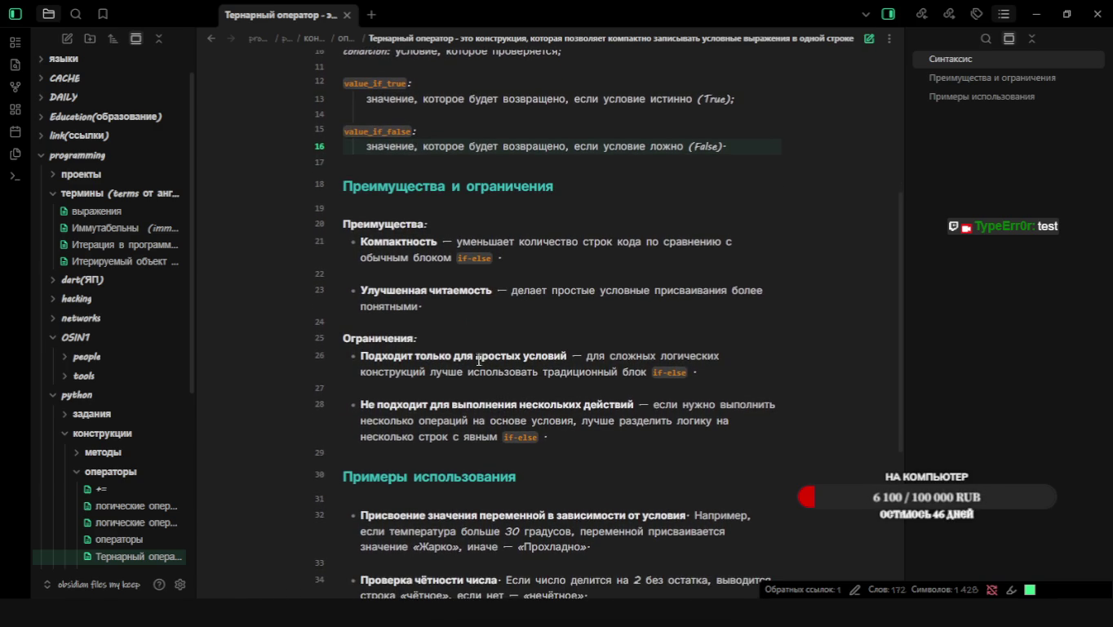
{"action": "scroll", "coordinate": [537, 422], "scroll_direction": "down", "scroll_amount": 1}
{"action": "scroll", "coordinate": [539, 423], "scroll_direction": "down", "scroll_amount": 1}
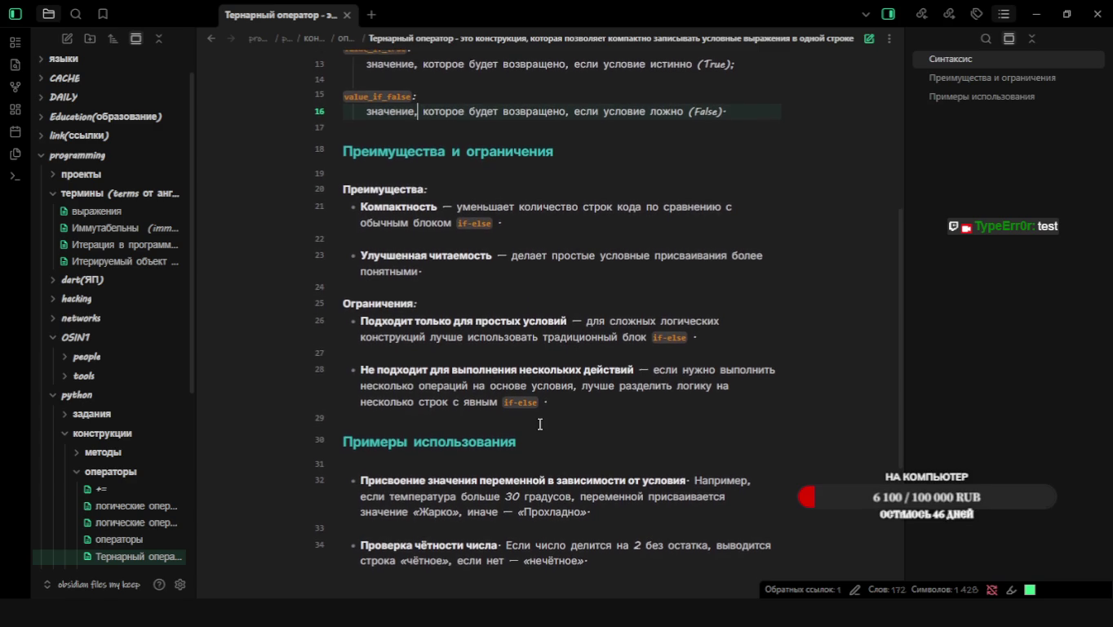
{"action": "scroll", "coordinate": [540, 424], "scroll_direction": "down", "scroll_amount": 1}
{"action": "scroll", "coordinate": [538, 423], "scroll_direction": "down", "scroll_amount": 1}
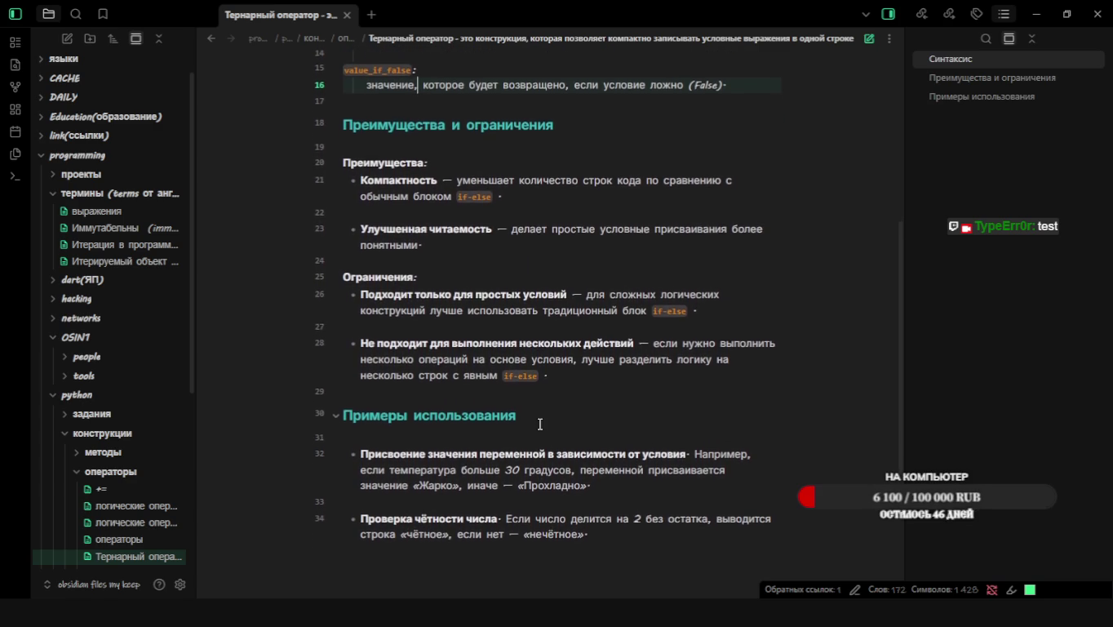
{"action": "scroll", "coordinate": [540, 423], "scroll_direction": "down", "scroll_amount": 1}
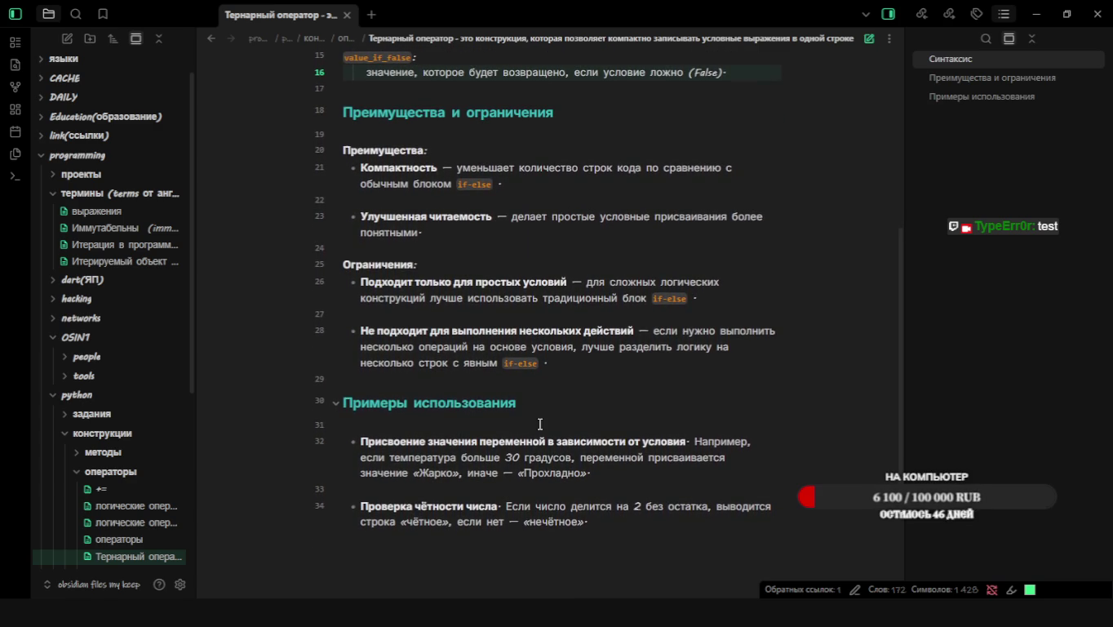
{"action": "scroll", "coordinate": [540, 424], "scroll_direction": "down", "scroll_amount": 2}
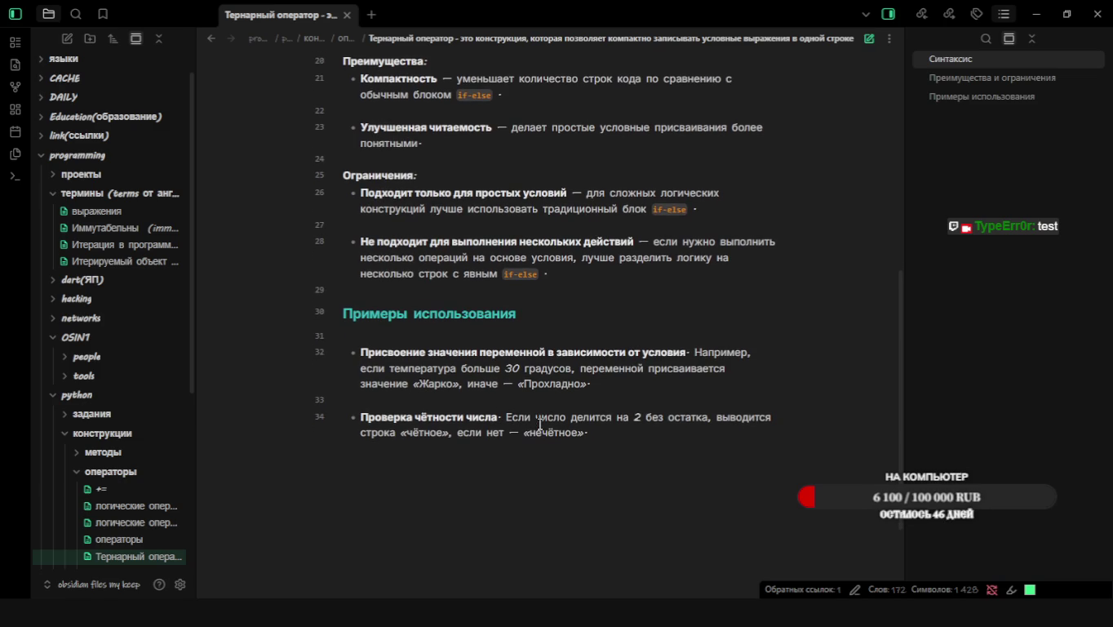
{"action": "scroll", "coordinate": [584, 486], "scroll_direction": "down", "scroll_amount": 1}
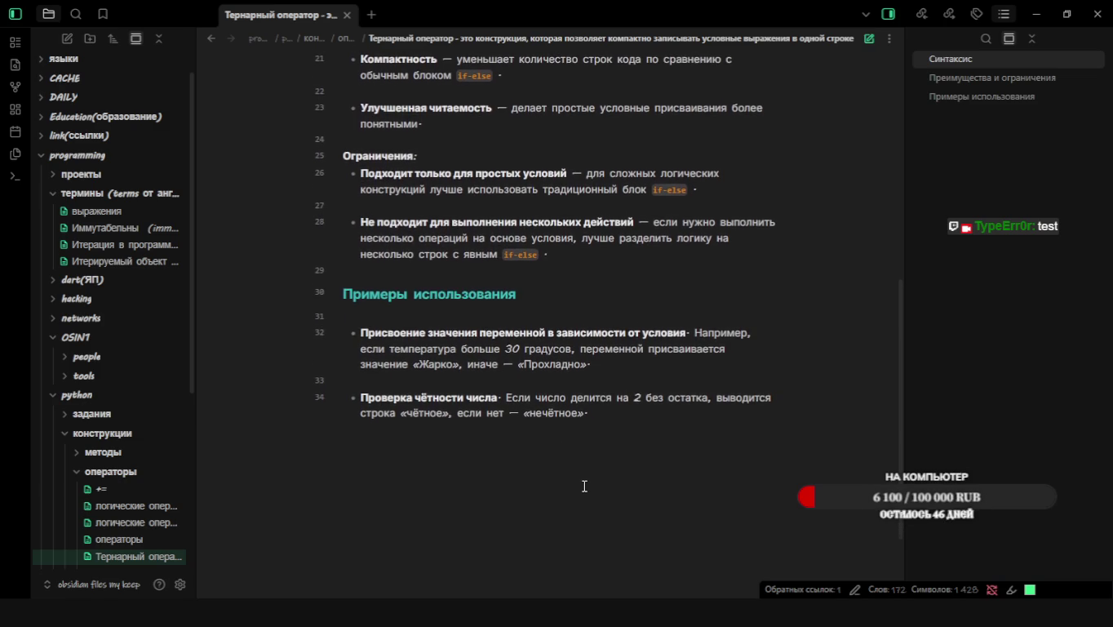
{"action": "scroll", "coordinate": [584, 486], "scroll_direction": "down", "scroll_amount": 1}
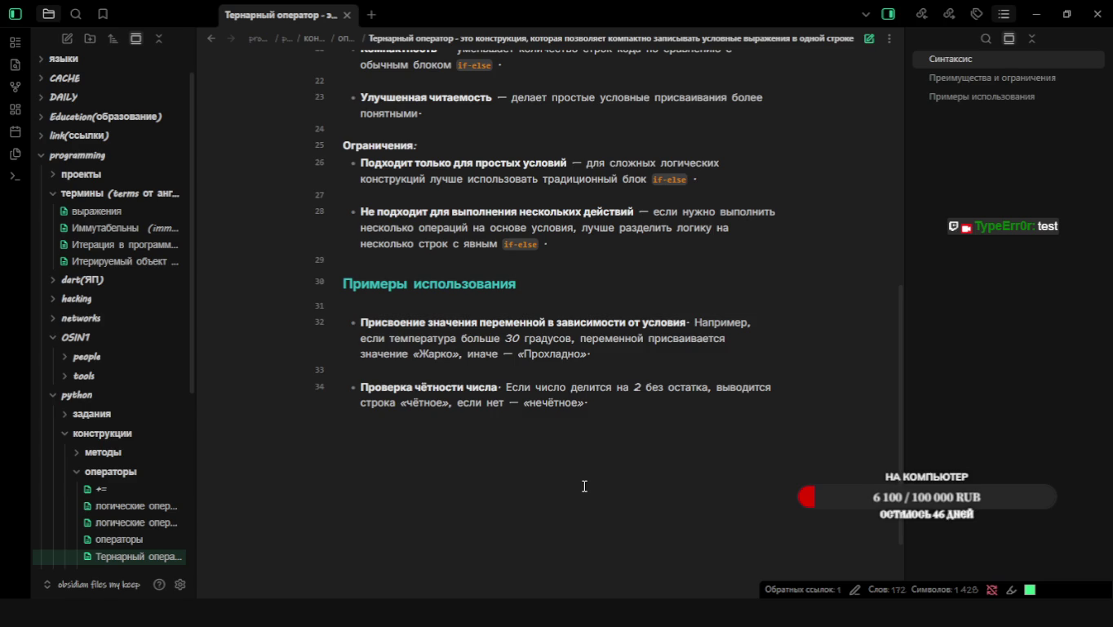
{"action": "scroll", "coordinate": [585, 485], "scroll_direction": "down", "scroll_amount": 1}
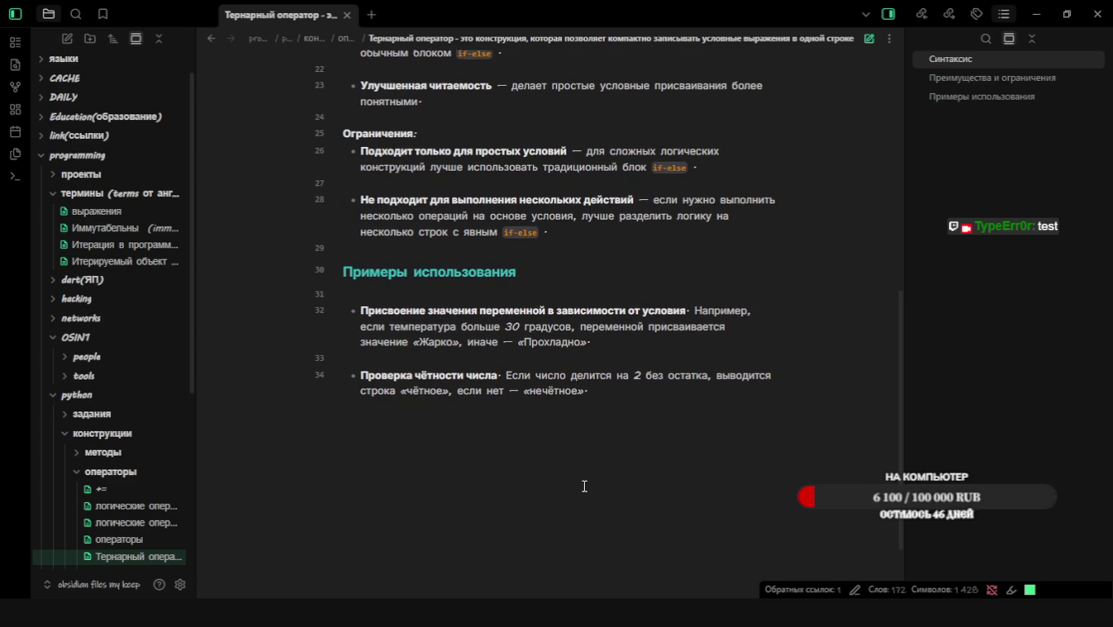
{"action": "scroll", "coordinate": [585, 485], "scroll_direction": "down", "scroll_amount": 1}
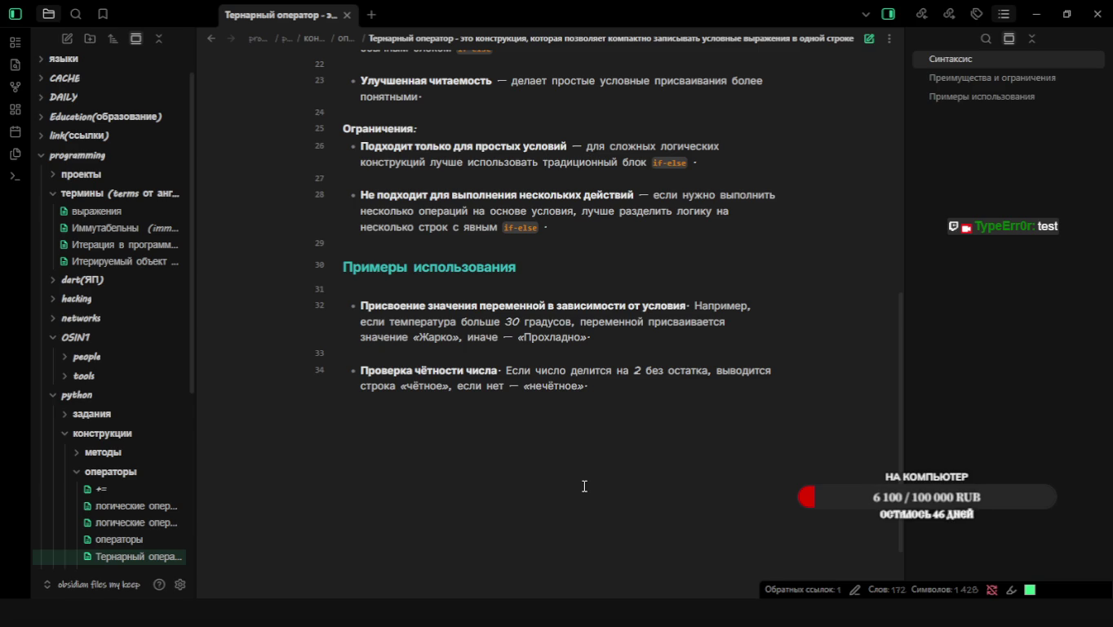
{"action": "key", "text": "alt+Tab"}
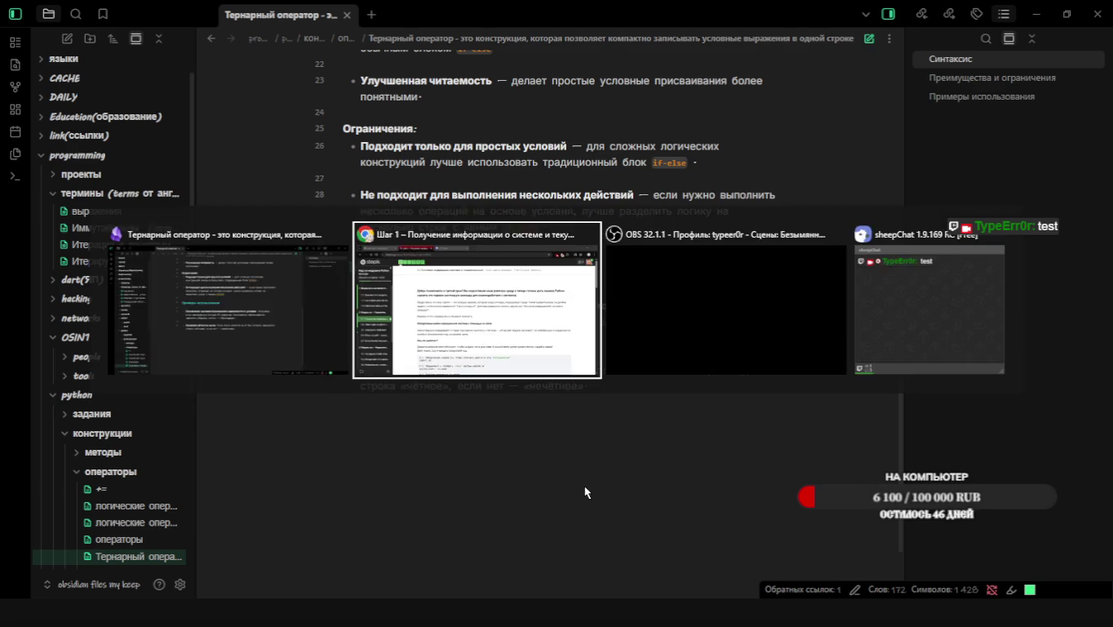
Cycle between the Chrome and Obsidian windows, ending back on the note
{"action": "key", "text": "alt+Tab"}
{"action": "key", "text": "alt+Tab"}
{"action": "key", "text": "alt+Tab"}
{"action": "key", "text": "alt+Tab"}
{"action": "key", "text": "alt+Tab"}
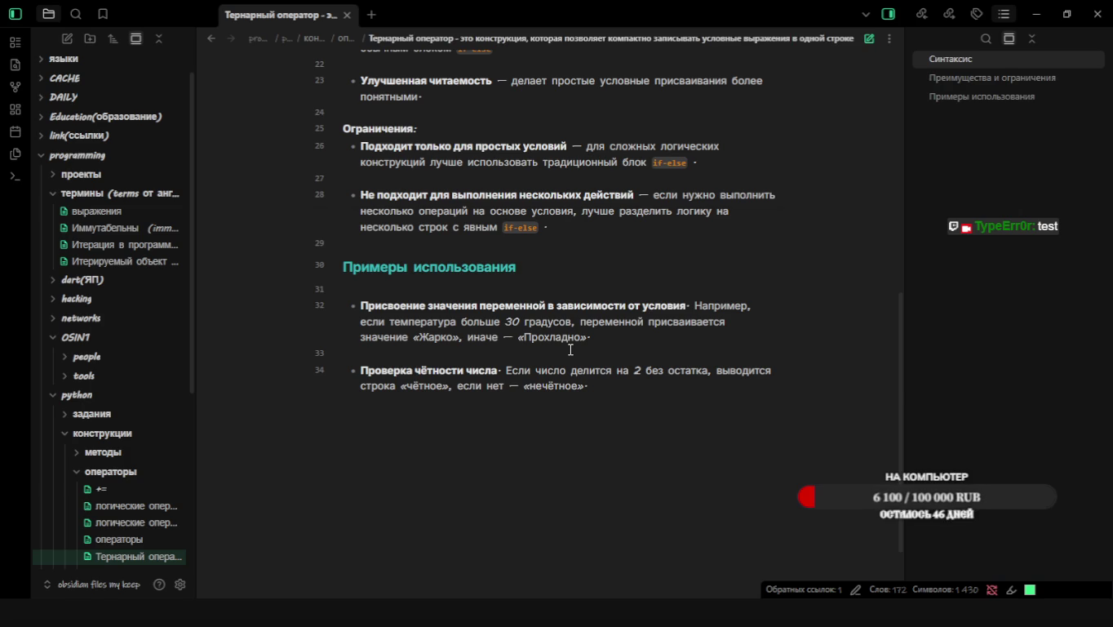
{"action": "key", "text": "alt+Tab"}
{"action": "key", "text": "alt+Tab"}
{"action": "key", "text": "Escape"}
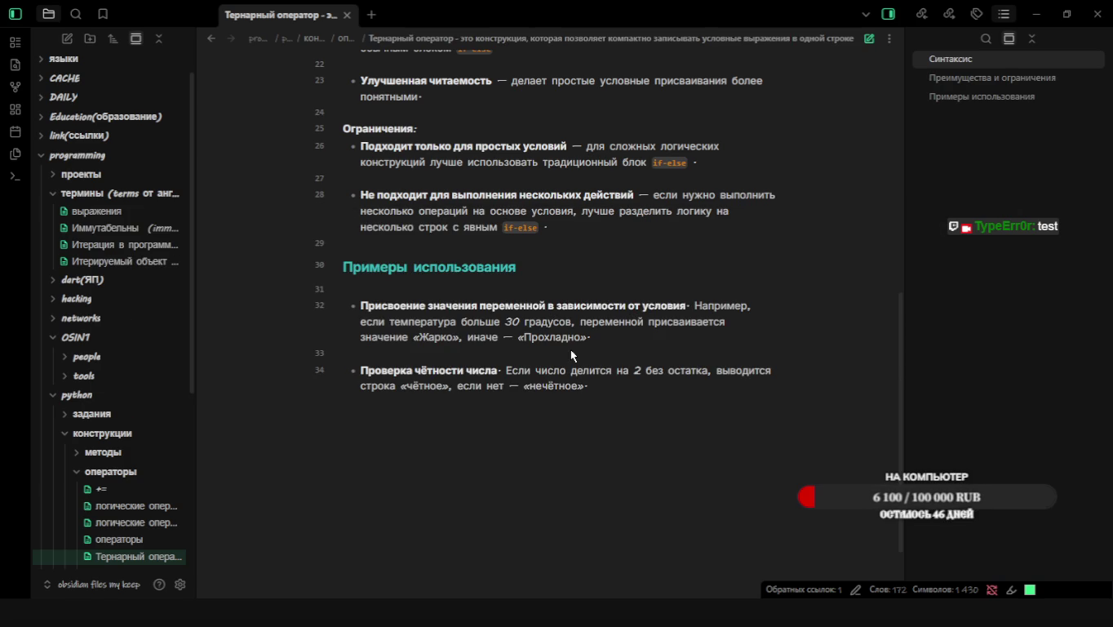
{"action": "key", "text": "alt+Tab"}
{"action": "key", "text": "alt+Tab"}
{"action": "key", "text": "alt+Tab"}
{"action": "key", "text": "shift+alt+Tab"}
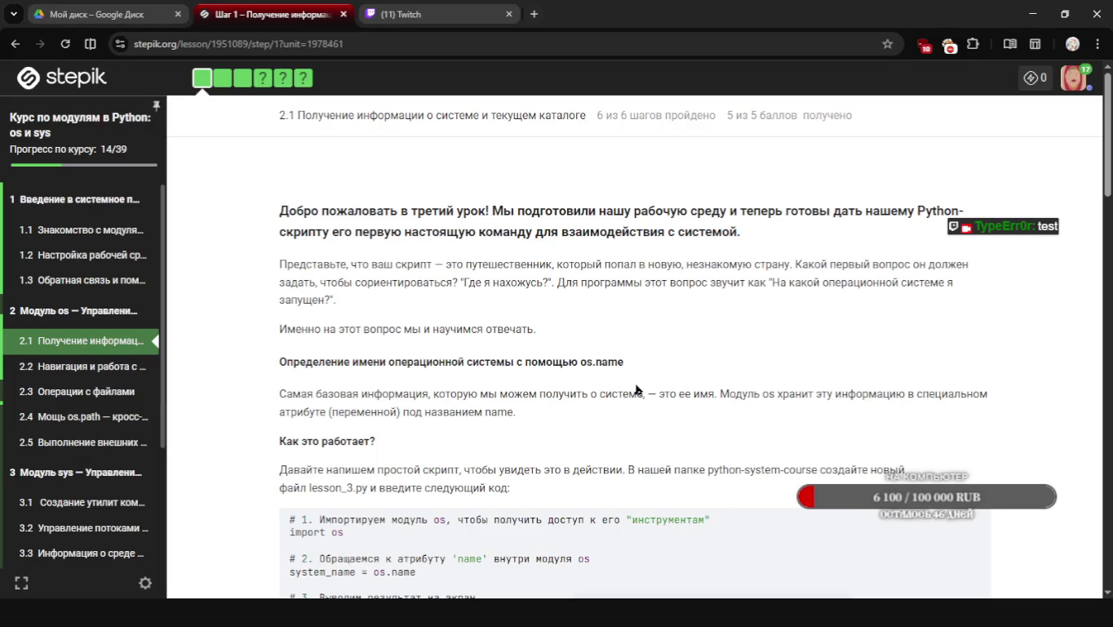
{"action": "scroll", "coordinate": [637, 391], "scroll_direction": "down", "scroll_amount": 1}
{"action": "key", "text": "alt+Tab"}
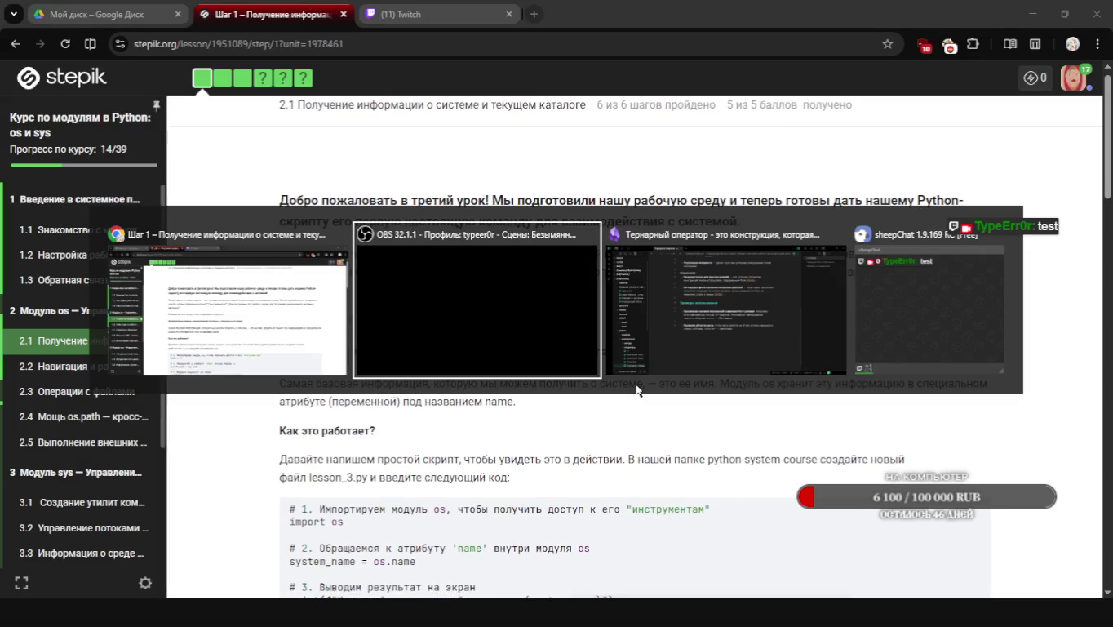
{"action": "key", "text": "alt+Tab"}
{"action": "scroll", "coordinate": [506, 342], "scroll_direction": "up", "scroll_amount": 2}
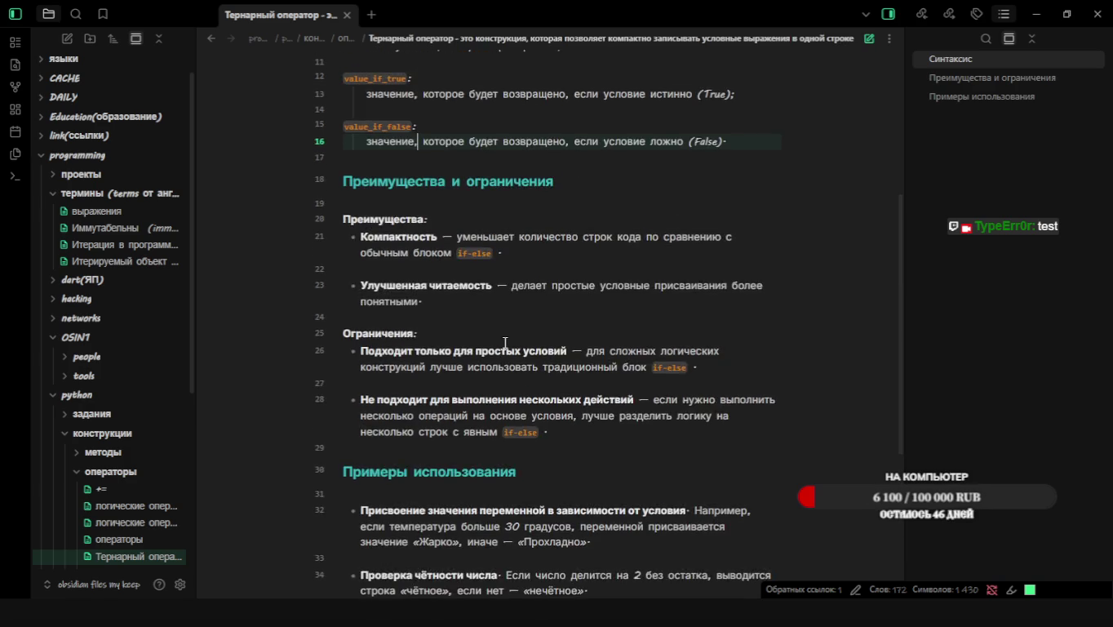
{"action": "scroll", "coordinate": [505, 342], "scroll_direction": "up", "scroll_amount": 2}
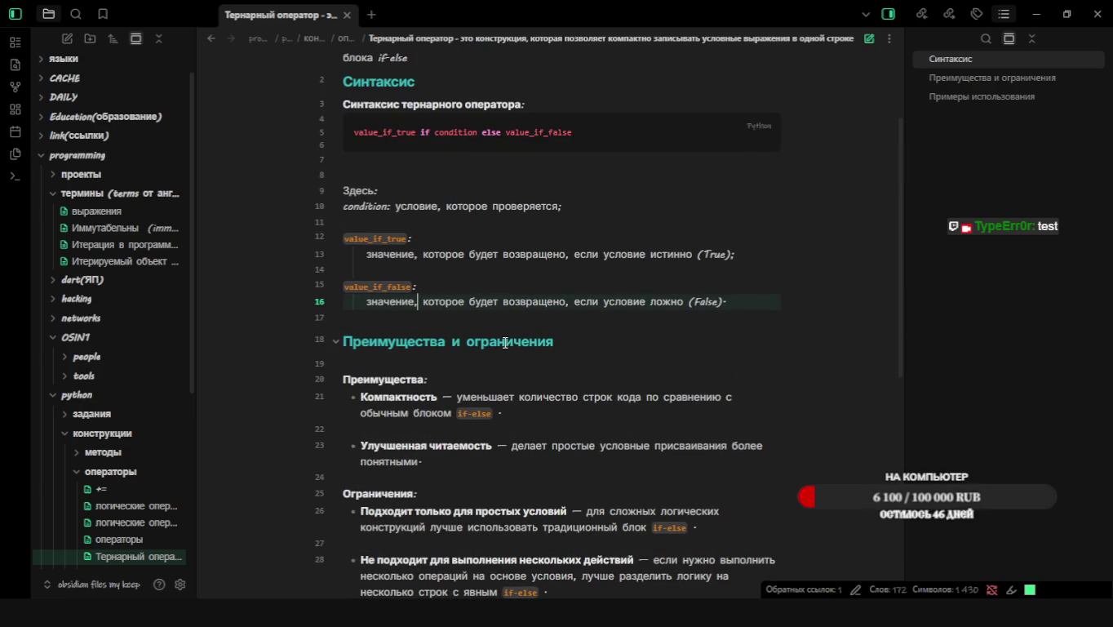
Open Task View and switch to the empty second virtual desktop
{"action": "key", "text": "alt+Tab"}
{"action": "key", "text": "alt+Tab"}
{"action": "key", "text": "Escape"}
{"action": "key", "text": "super+Tab"}
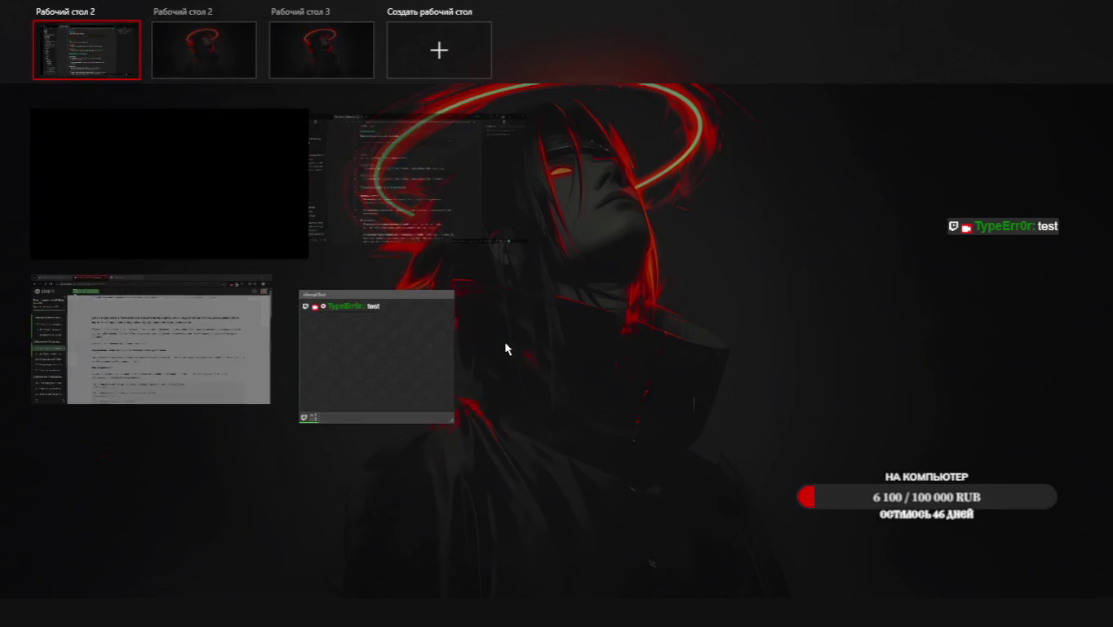
{"action": "left_click", "coordinate": [224, 73]}
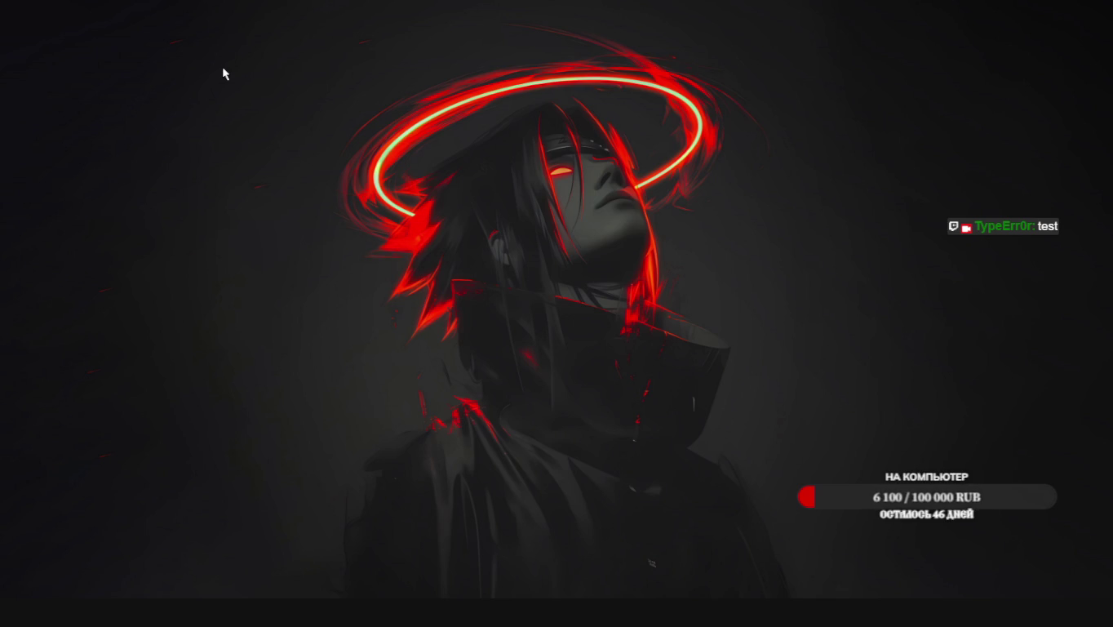
Return from the empty desktop to the first desktop holding Obsidian and Chrome
{"action": "key", "text": "super+Tab"}
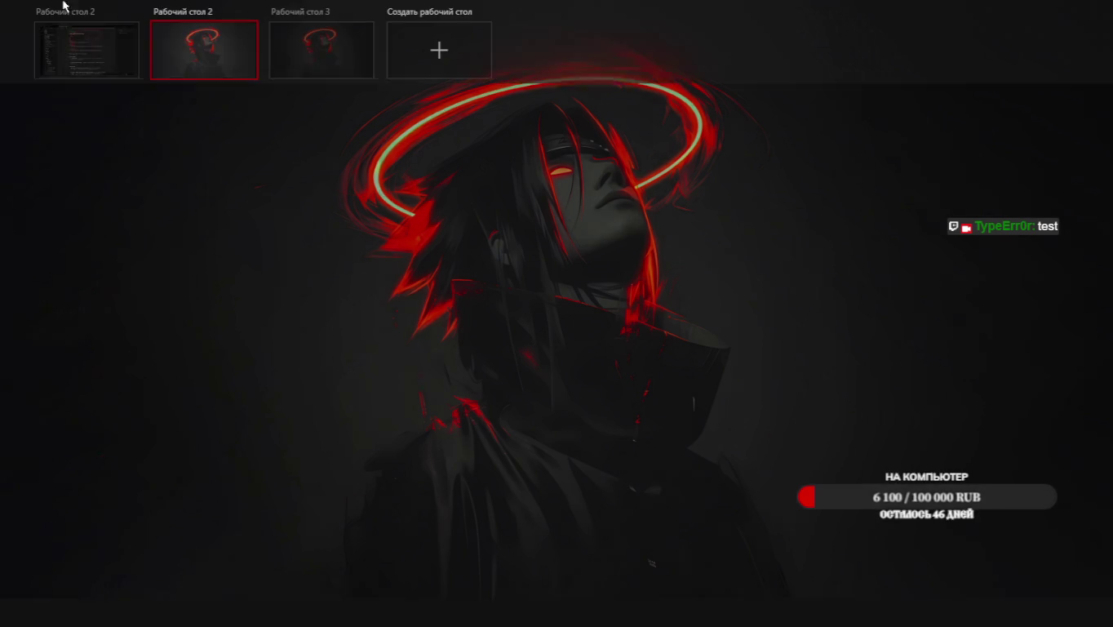
{"action": "left_click", "coordinate": [78, 51]}
Go to the Twitch tab and open the Creator Dashboard from the account menu
{"action": "key", "text": "alt+Tab"}
{"action": "key", "text": "alt+Tab"}
{"action": "key", "text": "alt+Tab"}
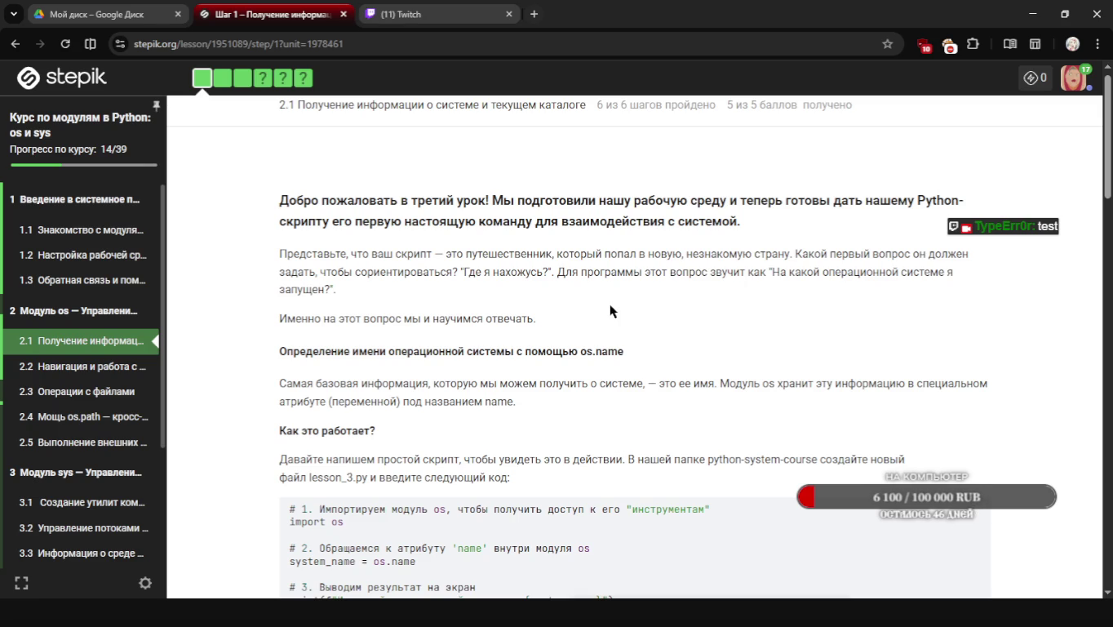
{"action": "left_click", "coordinate": [413, 17]}
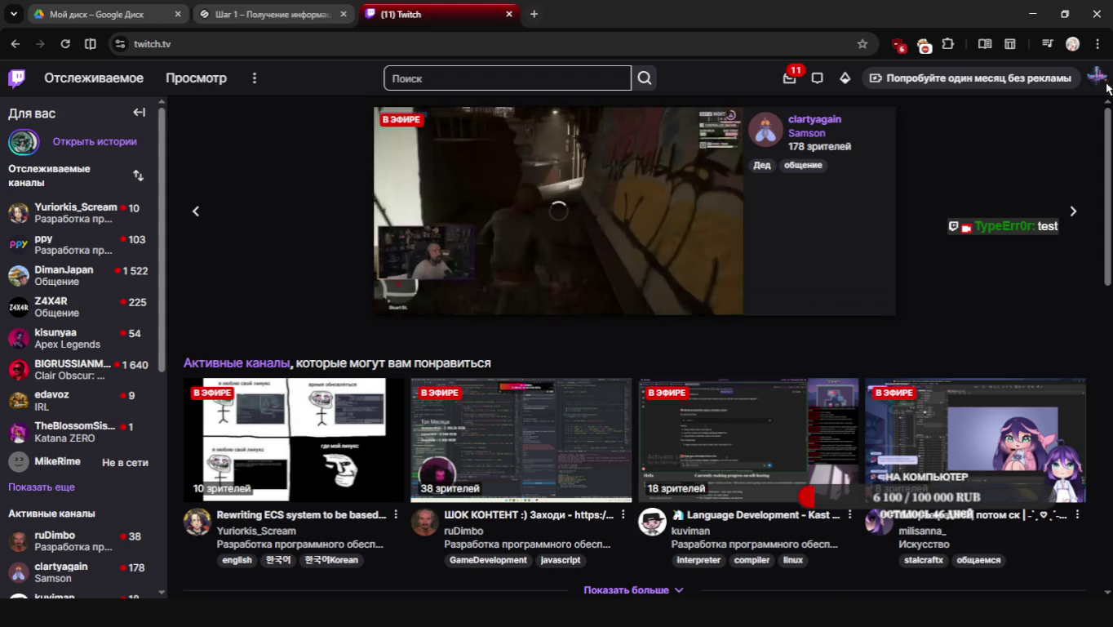
{"action": "left_click", "coordinate": [1094, 82]}
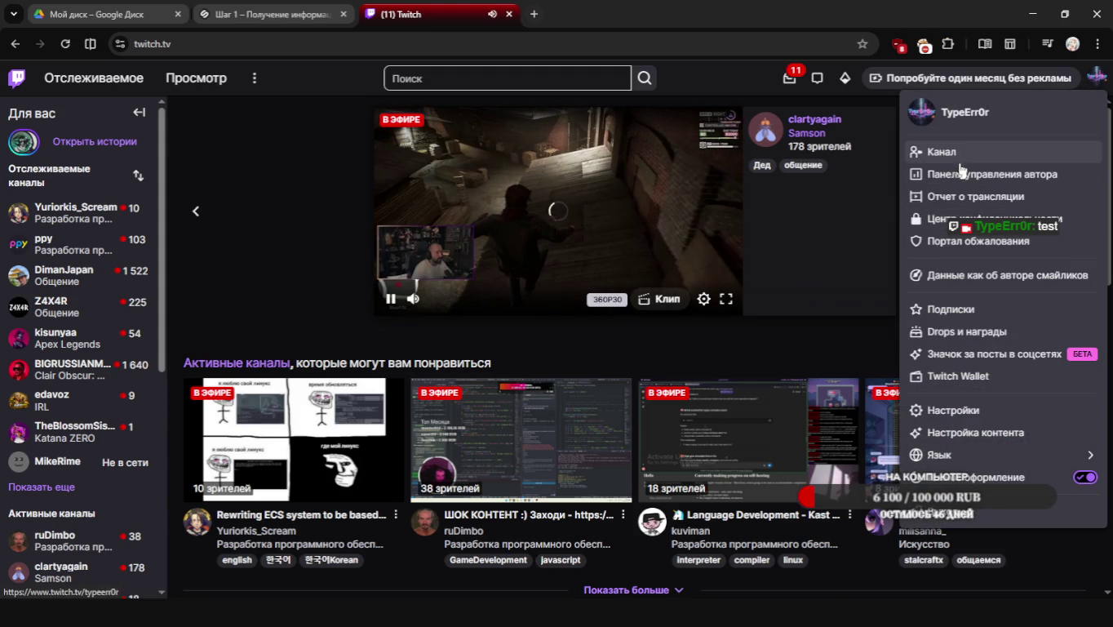
{"action": "left_click", "coordinate": [958, 186]}
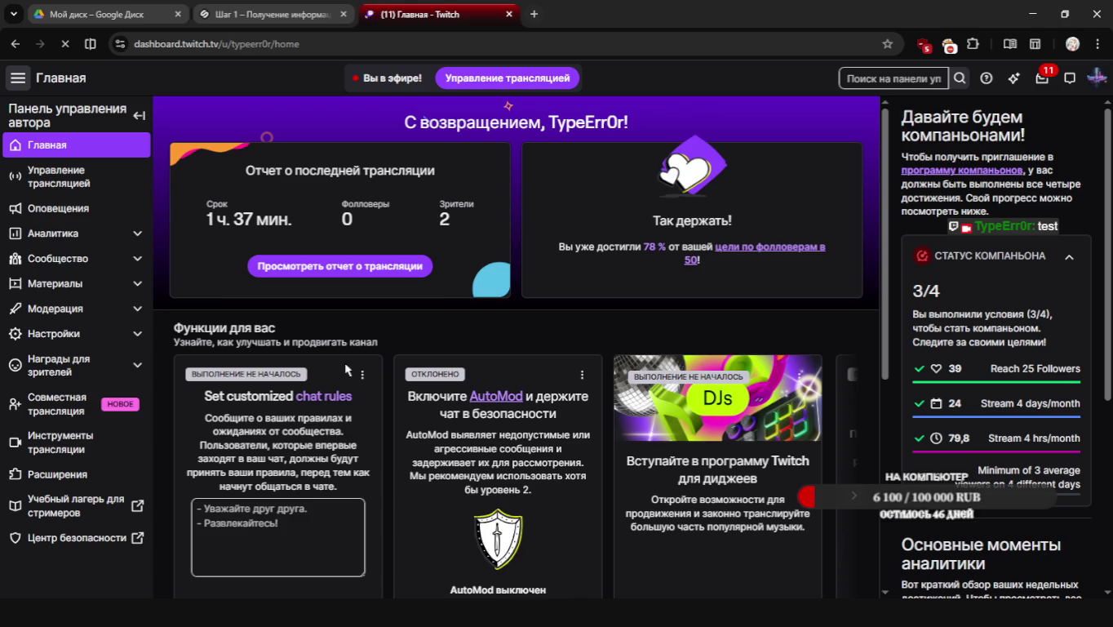
Look through Stream Manager and the library of past broadcasts
{"action": "left_click", "coordinate": [70, 189]}
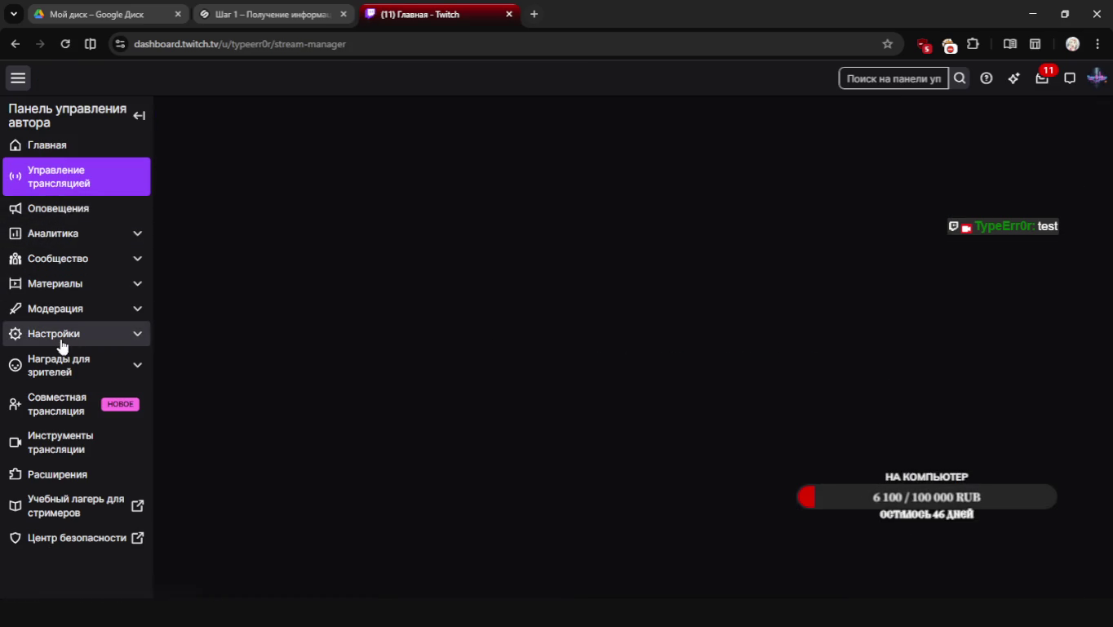
{"action": "left_click", "coordinate": [67, 285]}
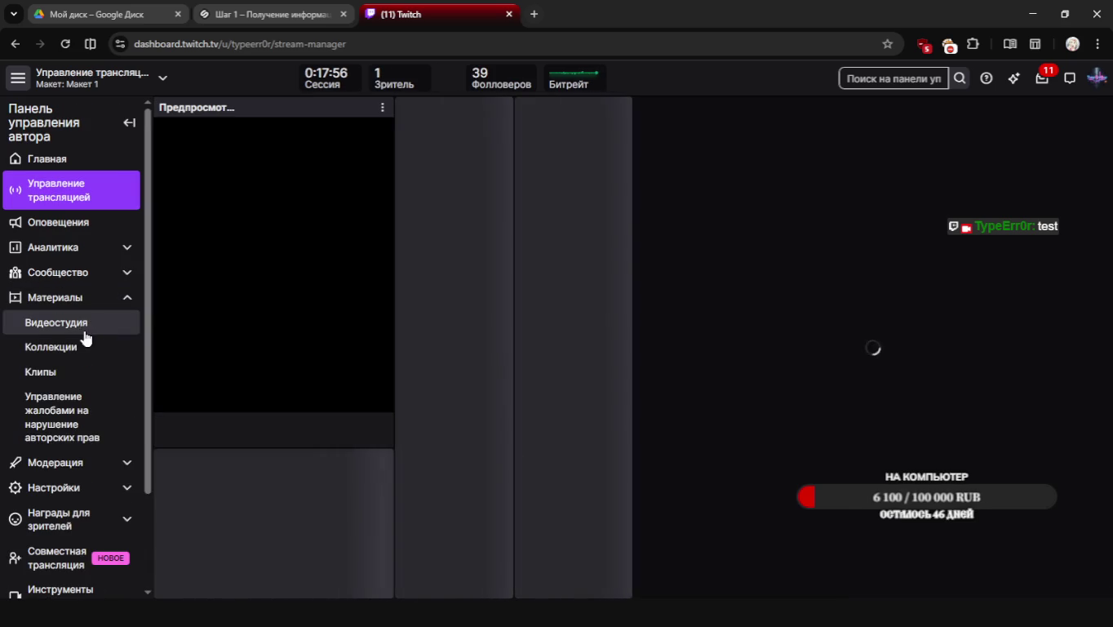
{"action": "left_click", "coordinate": [80, 328]}
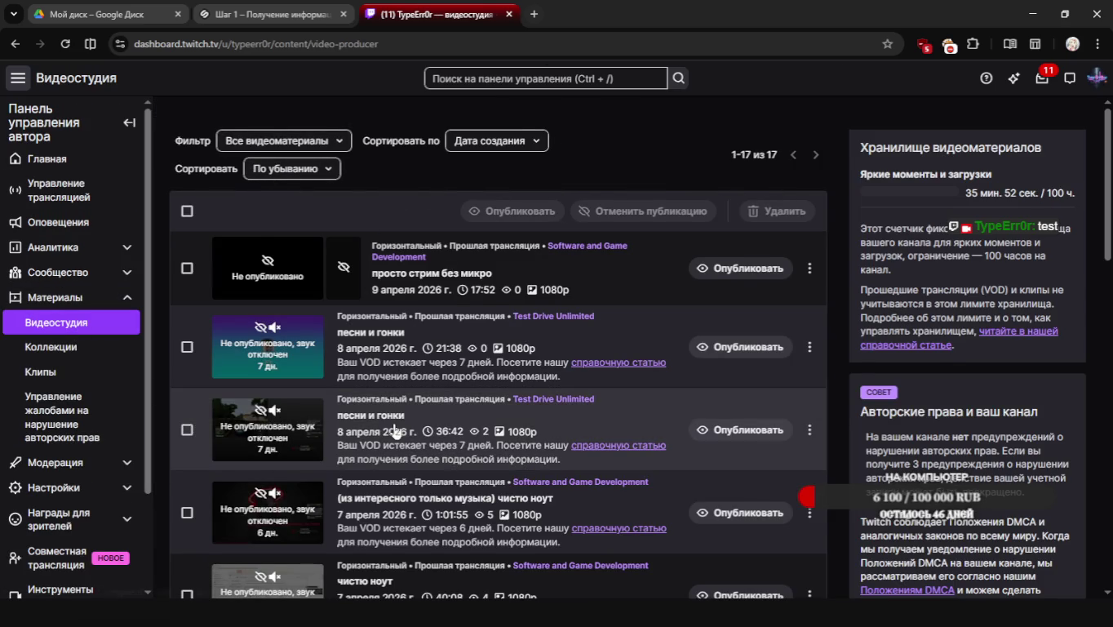
{"action": "scroll", "coordinate": [395, 430], "scroll_direction": "down", "scroll_amount": 1}
{"action": "scroll", "coordinate": [395, 430], "scroll_direction": "down", "scroll_amount": 2}
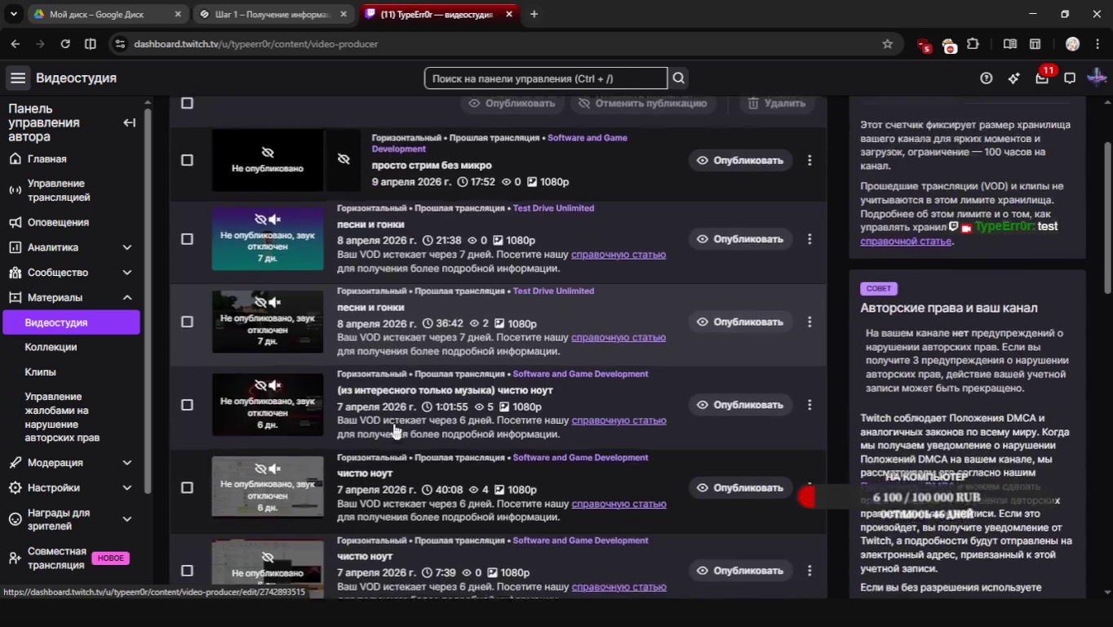
{"action": "scroll", "coordinate": [395, 430], "scroll_direction": "down", "scroll_amount": 1}
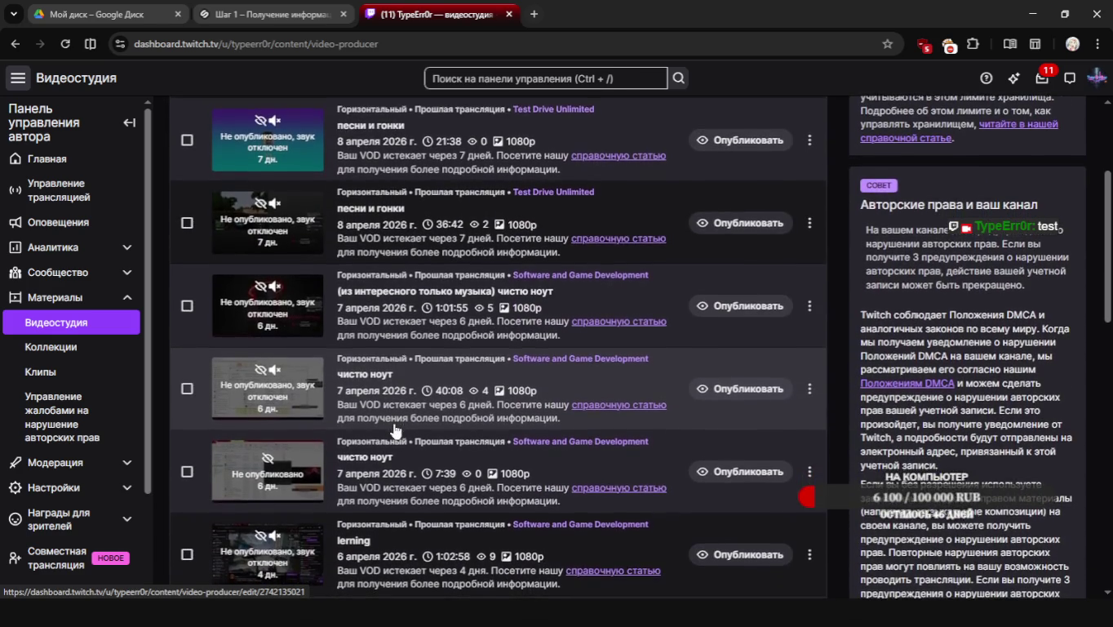
{"action": "scroll", "coordinate": [395, 430], "scroll_direction": "down", "scroll_amount": 1}
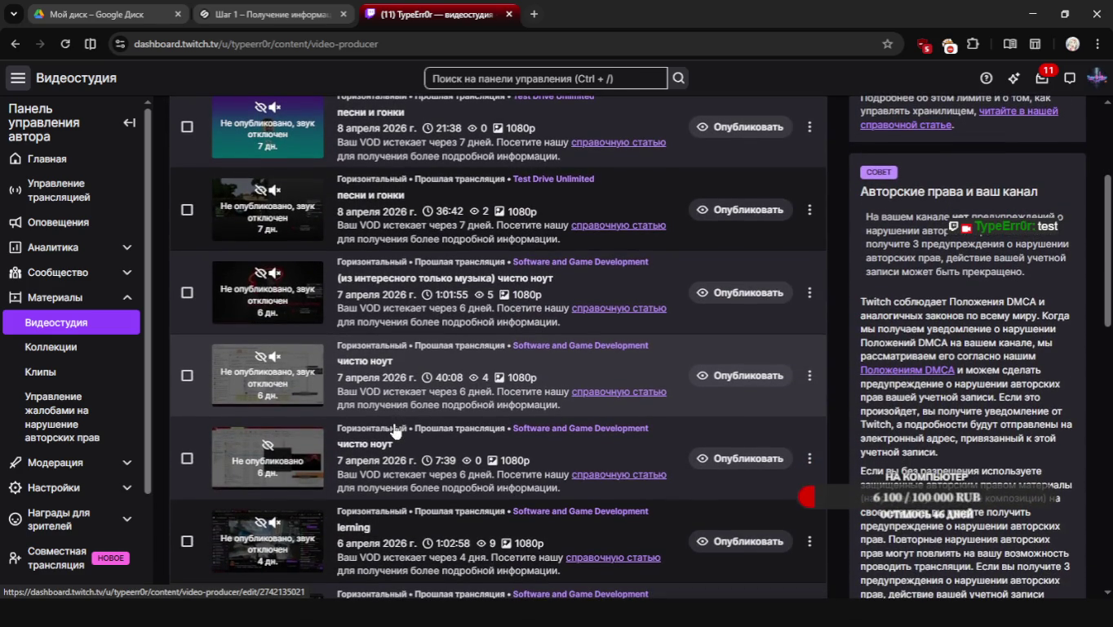
{"action": "scroll", "coordinate": [395, 431], "scroll_direction": "down", "scroll_amount": 1}
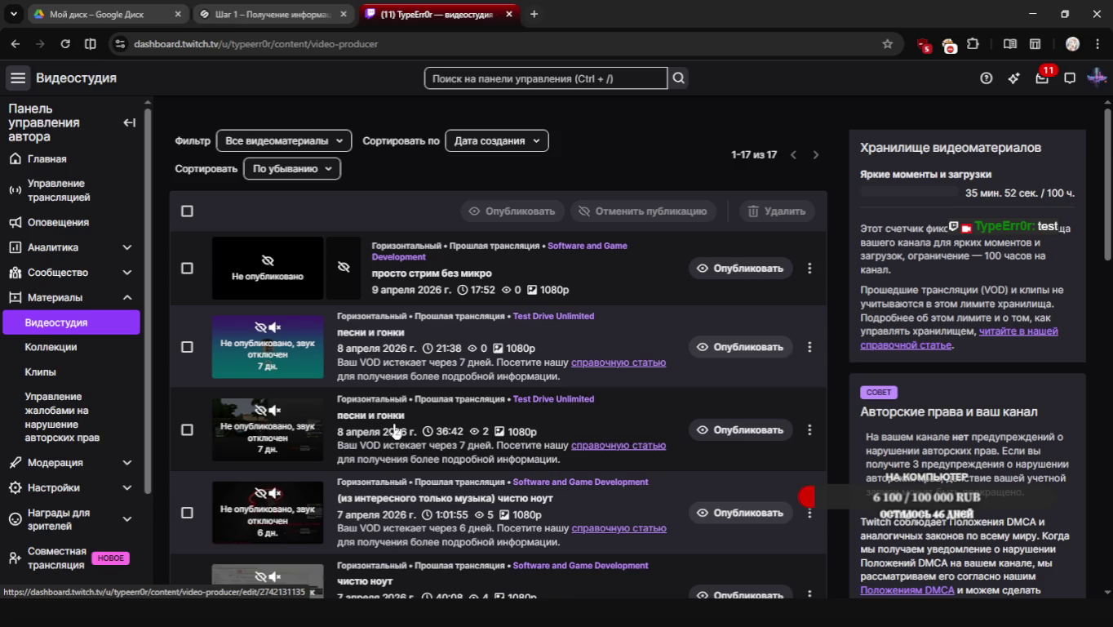
{"action": "scroll", "coordinate": [351, 391], "scroll_direction": "down", "scroll_amount": 3}
{"action": "scroll", "coordinate": [417, 465], "scroll_direction": "down", "scroll_amount": 1}
{"action": "scroll", "coordinate": [417, 465], "scroll_direction": "up", "scroll_amount": 5}
Browse the Stream and Channel settings pages
{"action": "left_click", "coordinate": [91, 490]}
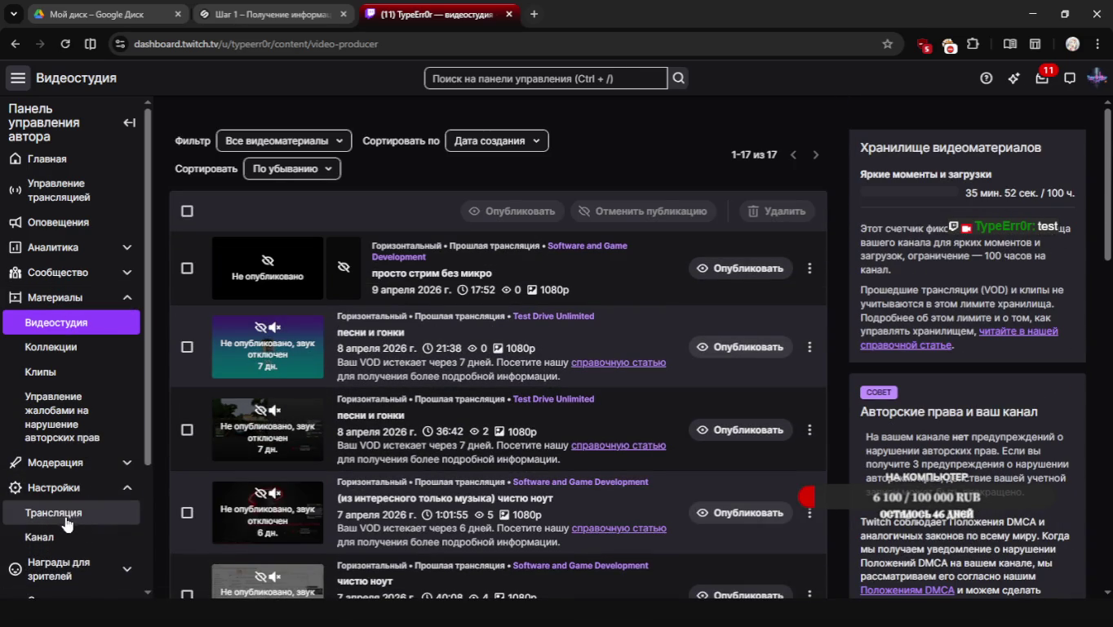
{"action": "left_click", "coordinate": [65, 512]}
{"action": "left_click", "coordinate": [52, 537]}
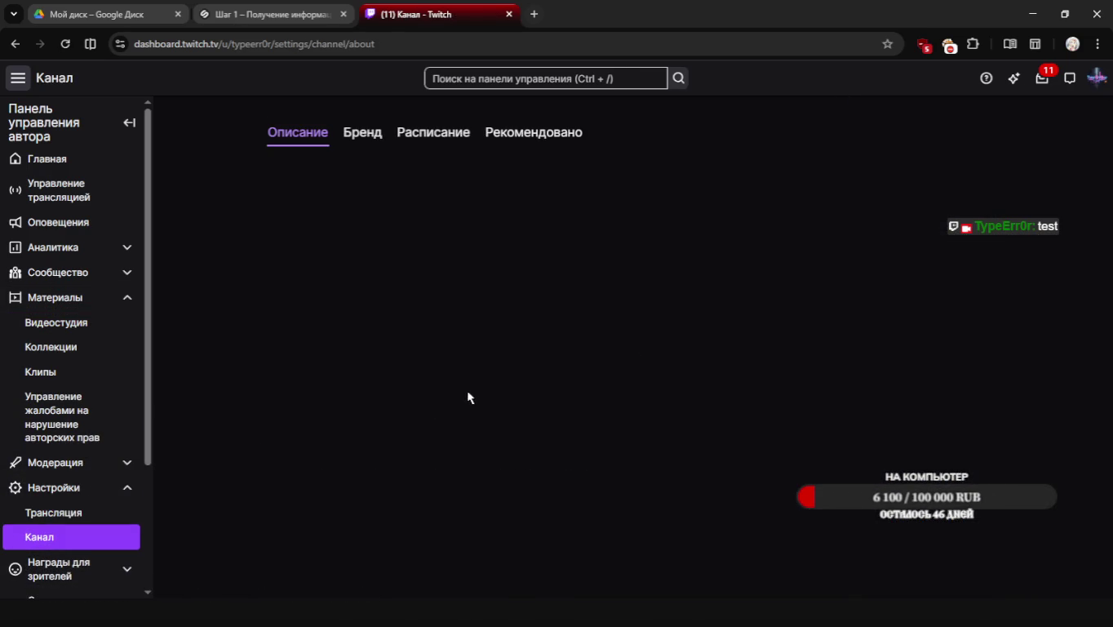
{"action": "scroll", "coordinate": [466, 390], "scroll_direction": "down", "scroll_amount": 2}
{"action": "scroll", "coordinate": [494, 389], "scroll_direction": "down", "scroll_amount": 2}
{"action": "scroll", "coordinate": [495, 388], "scroll_direction": "down", "scroll_amount": 3}
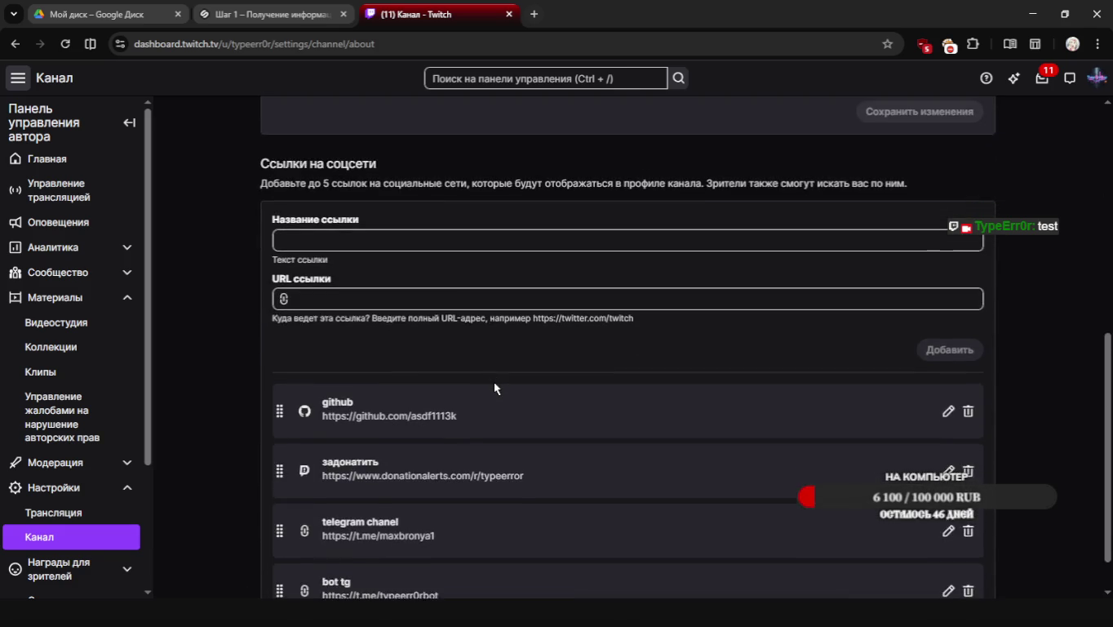
{"action": "scroll", "coordinate": [498, 326], "scroll_direction": "down", "scroll_amount": 1}
{"action": "scroll", "coordinate": [482, 326], "scroll_direction": "up", "scroll_amount": 6}
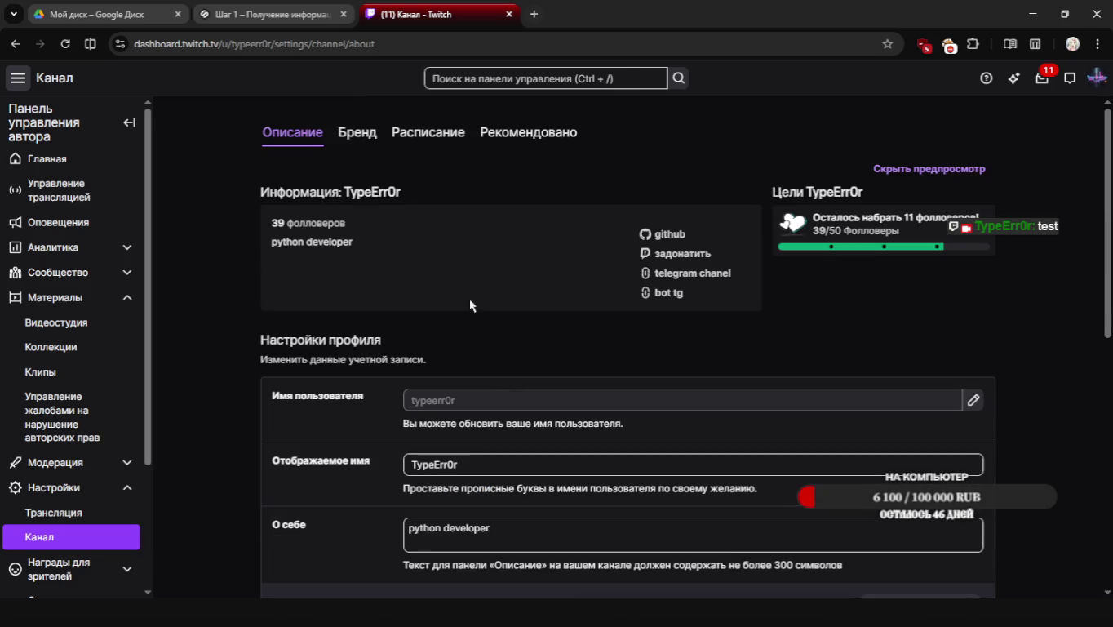
Switch on «Всегда публиковать VOD» in the Stream settings
{"action": "left_click", "coordinate": [65, 512]}
{"action": "scroll", "coordinate": [527, 418], "scroll_direction": "down", "scroll_amount": 2}
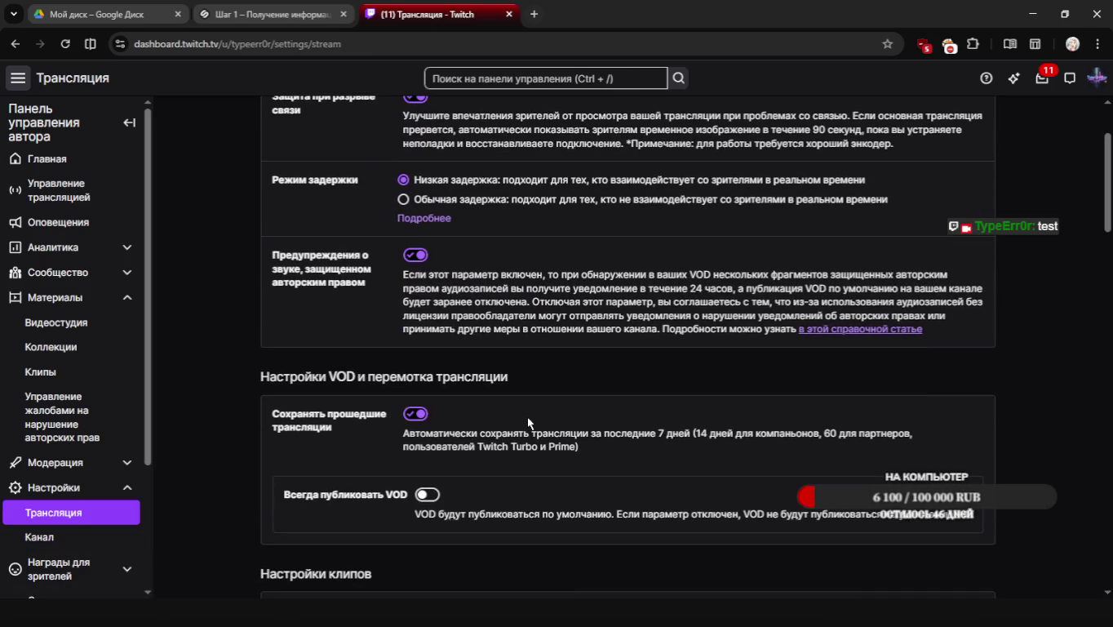
{"action": "scroll", "coordinate": [489, 443], "scroll_direction": "down", "scroll_amount": 1}
{"action": "left_click", "coordinate": [426, 457]}
{"action": "scroll", "coordinate": [618, 456], "scroll_direction": "down", "scroll_amount": 2}
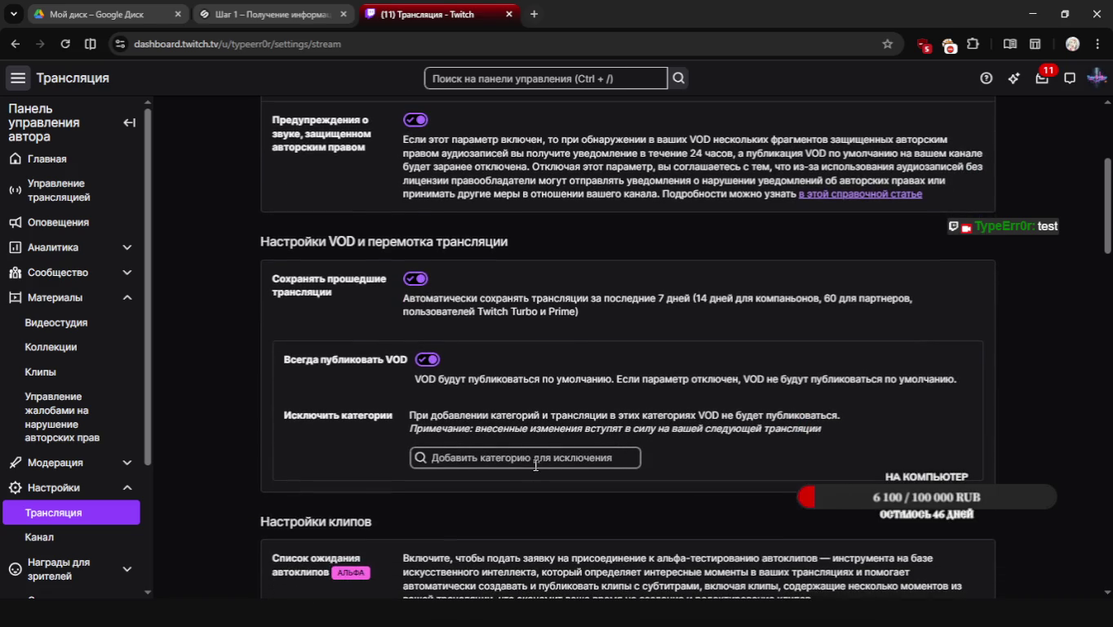
{"action": "scroll", "coordinate": [749, 491], "scroll_direction": "down", "scroll_amount": 3}
{"action": "scroll", "coordinate": [749, 491], "scroll_direction": "down", "scroll_amount": 3}
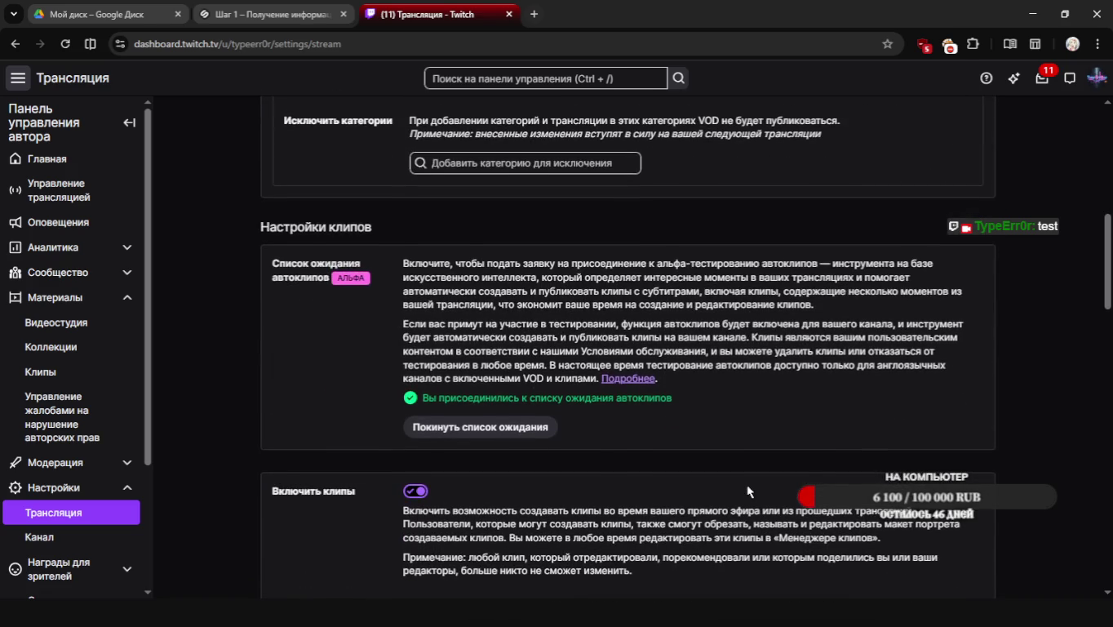
{"action": "scroll", "coordinate": [749, 491], "scroll_direction": "up", "scroll_amount": 4}
Type and clear 'verg' in the excluded-category search, then go to the Stepik tab
{"action": "left_click", "coordinate": [482, 375]}
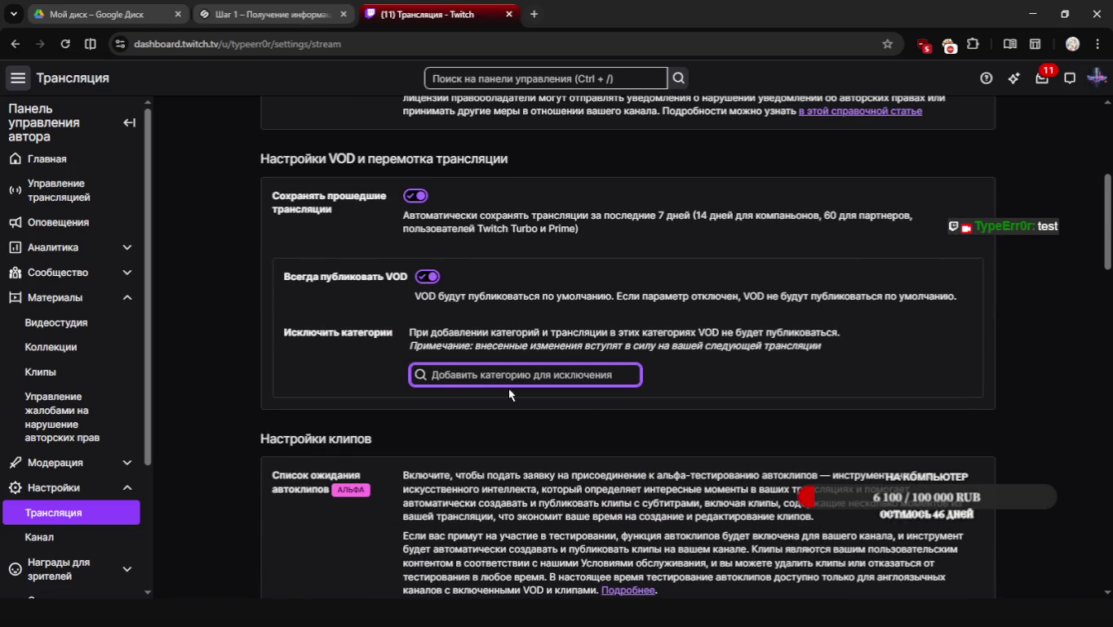
{"action": "type", "text": "verg"}
{"action": "key", "text": "BackSpace"}
{"action": "key", "text": "BackSpace"}
{"action": "key", "text": "BackSpace"}
{"action": "left_click", "coordinate": [708, 363]}
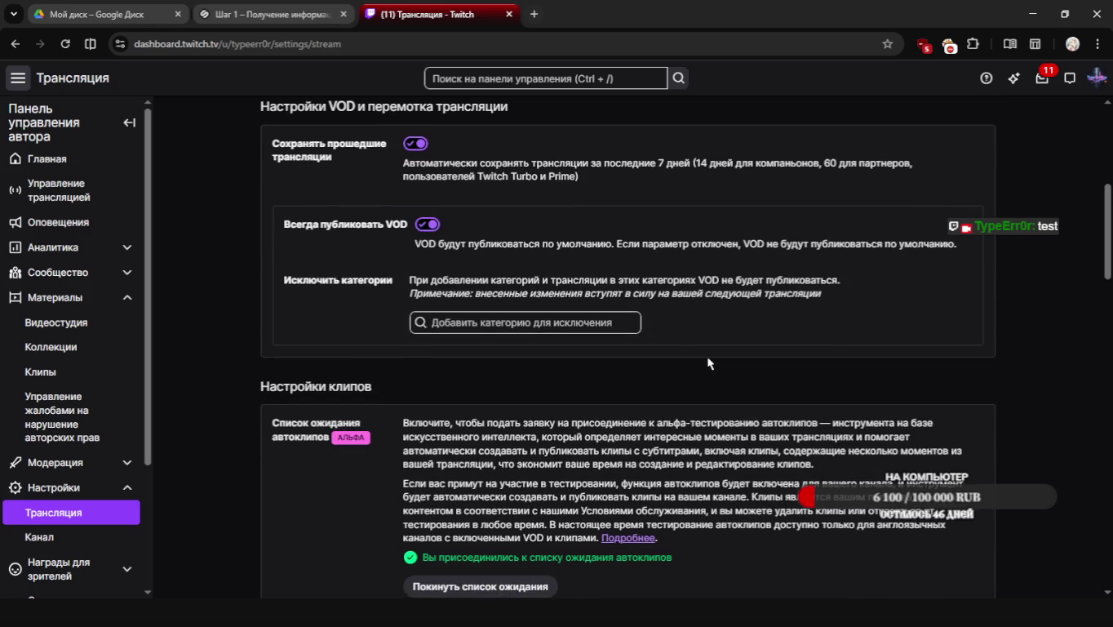
{"action": "key", "text": "ctrl+shift+Tab"}
{"action": "key", "text": "alt+Tab"}
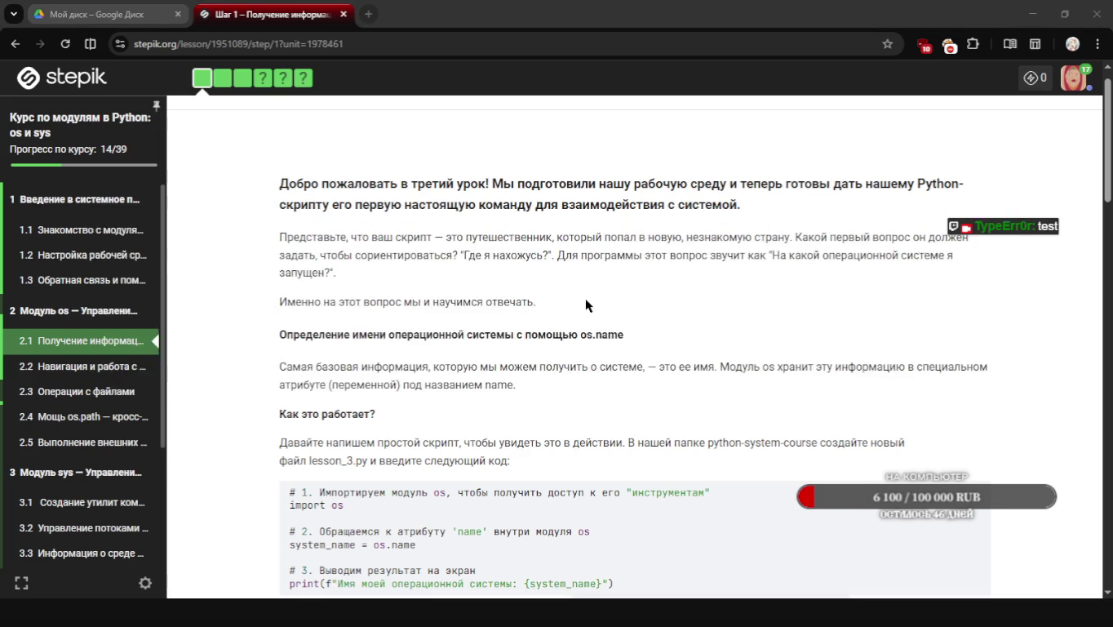
{"action": "key", "text": "alt+Tab"}
Scroll and select text in the «Тернарный оператор» note, then open «операторы»
{"action": "scroll", "coordinate": [670, 395], "scroll_direction": "down", "scroll_amount": 1}
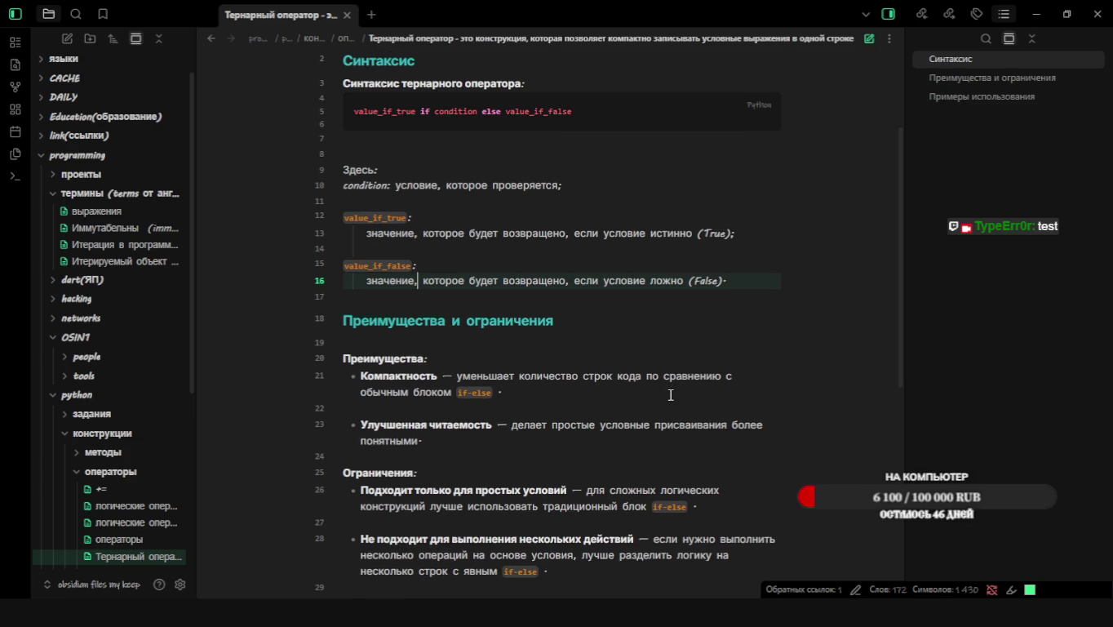
{"action": "scroll", "coordinate": [671, 395], "scroll_direction": "down", "scroll_amount": 1}
{"action": "scroll", "coordinate": [671, 394], "scroll_direction": "down", "scroll_amount": 1}
{"action": "scroll", "coordinate": [671, 394], "scroll_direction": "up", "scroll_amount": 5}
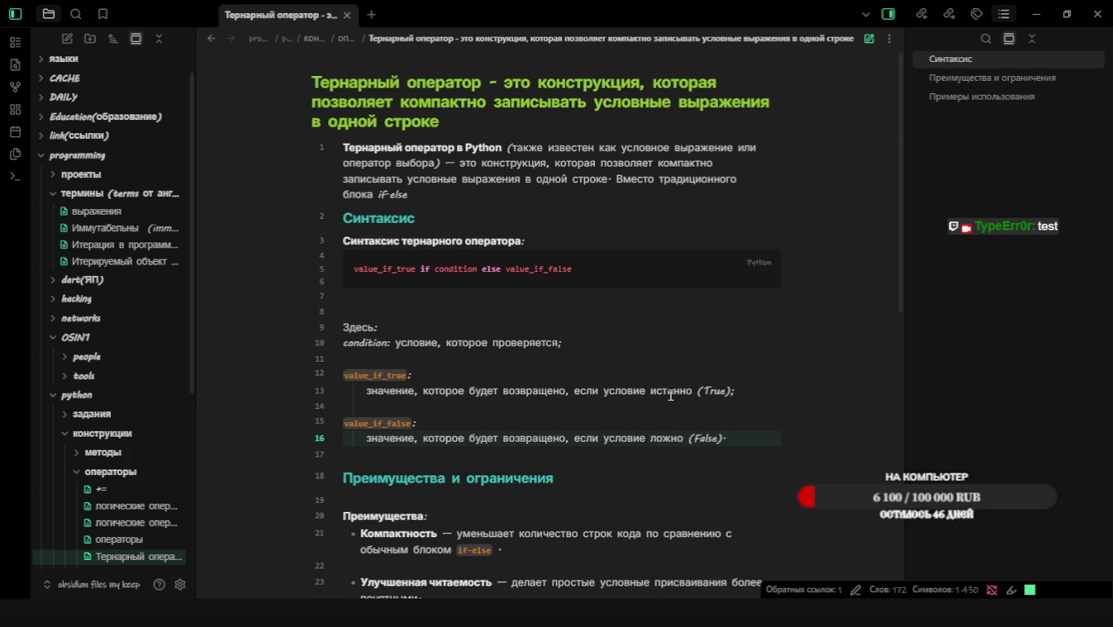
{"action": "mouse_move", "coordinate": [529, 376]}
{"action": "mouse_move", "coordinate": [481, 82]}
{"action": "left_mouse_down"}
{"action": "mouse_move", "coordinate": [500, 87]}
{"action": "mouse_move", "coordinate": [512, 123]}
{"action": "left_mouse_up"}
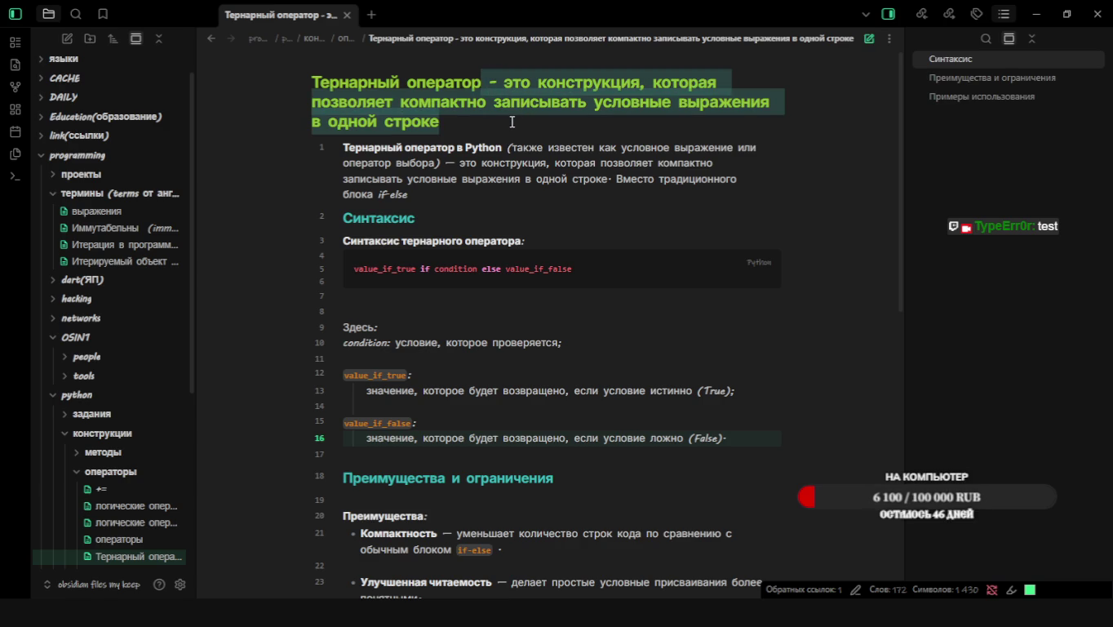
{"action": "left_click", "coordinate": [673, 225]}
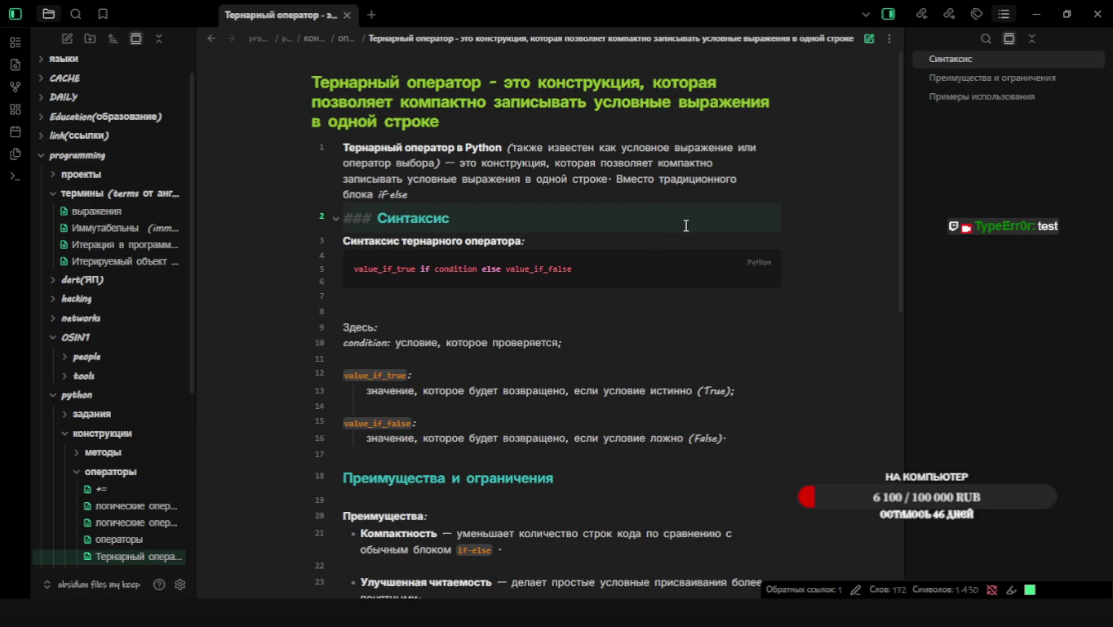
{"action": "left_click", "coordinate": [211, 39]}
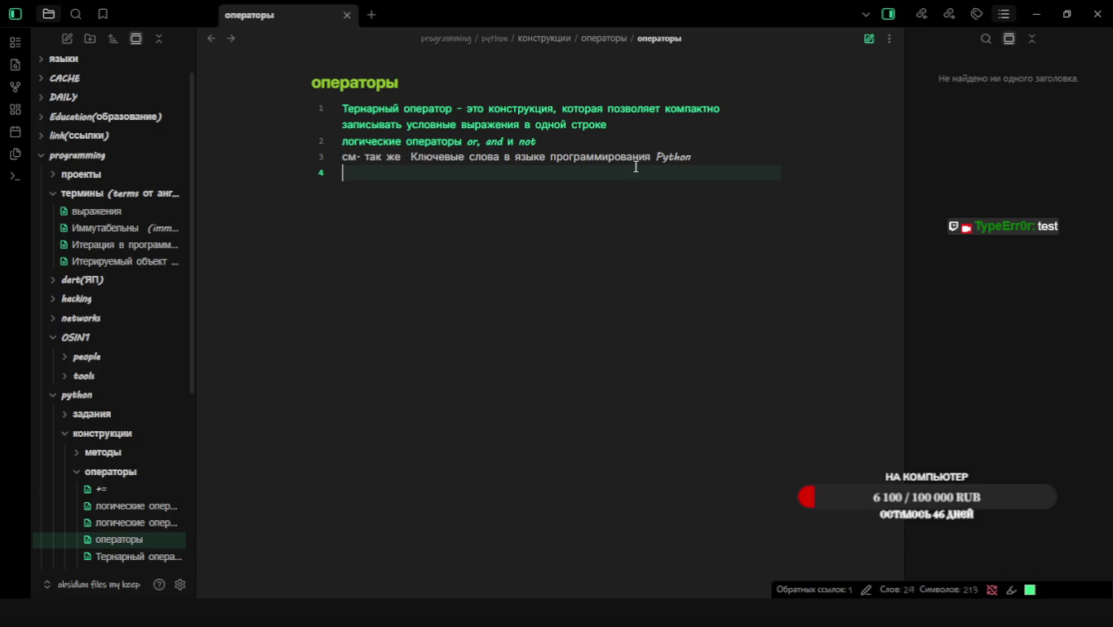
Delete the empty fourth line after the see-also line in «операторы»
{"action": "left_click", "coordinate": [413, 160]}
{"action": "key", "text": "Right"}
{"action": "key", "text": "Right"}
{"action": "key", "text": "Right"}
{"action": "key", "text": "Right"}
{"action": "key", "text": "Right"}
{"action": "key", "text": "Right"}
{"action": "key", "text": "Right"}
{"action": "key", "text": "Right"}
{"action": "key", "text": "Right"}
{"action": "key", "text": "Right"}
{"action": "key", "text": "Right"}
{"action": "key", "text": "BackSpace"}
Open the python note and place the caret on its операторы link line
{"action": "scroll", "coordinate": [131, 400], "scroll_direction": "down", "scroll_amount": 1}
{"action": "scroll", "coordinate": [130, 400], "scroll_direction": "down", "scroll_amount": 1}
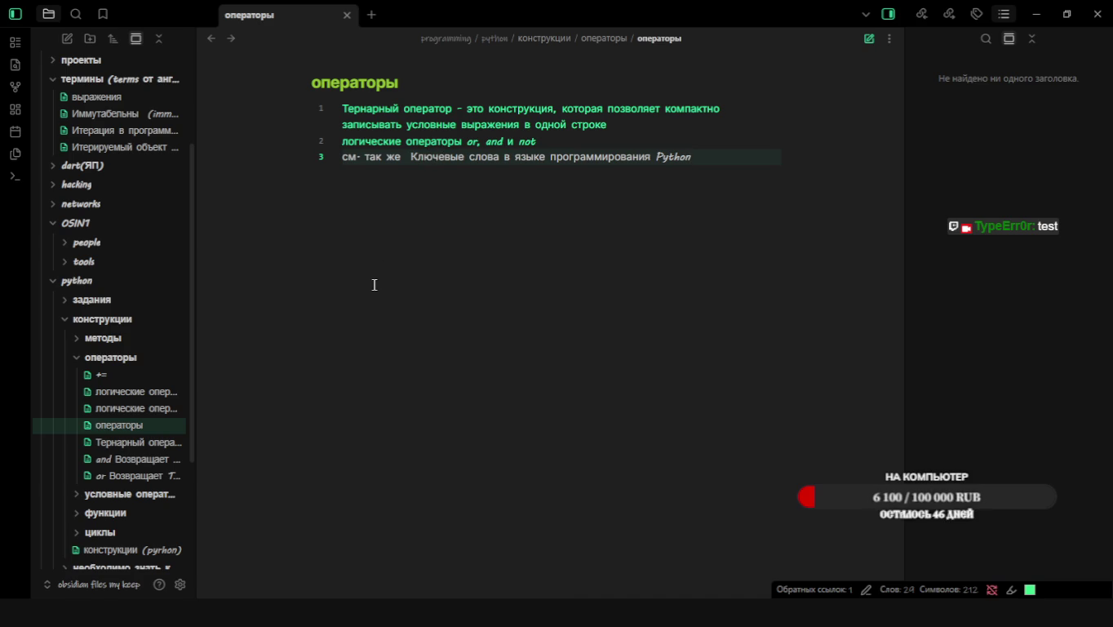
{"action": "left_click", "coordinate": [210, 39]}
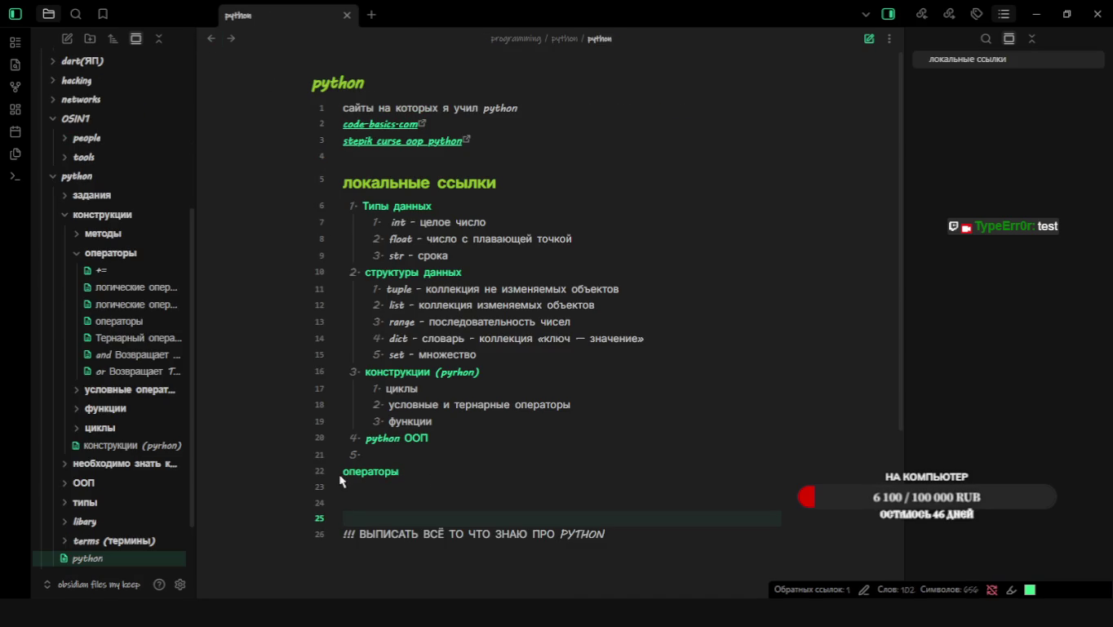
{"action": "left_click", "coordinate": [446, 476]}
Make операторы list item 5 and add a nested sub-item 'тенарный оператор'
{"action": "key", "text": "Tab"}
{"action": "key", "text": "Tab"}
{"action": "key", "text": "BackSpace"}
{"action": "key", "text": "BackSpace"}
{"action": "key", "text": "BackSpace"}
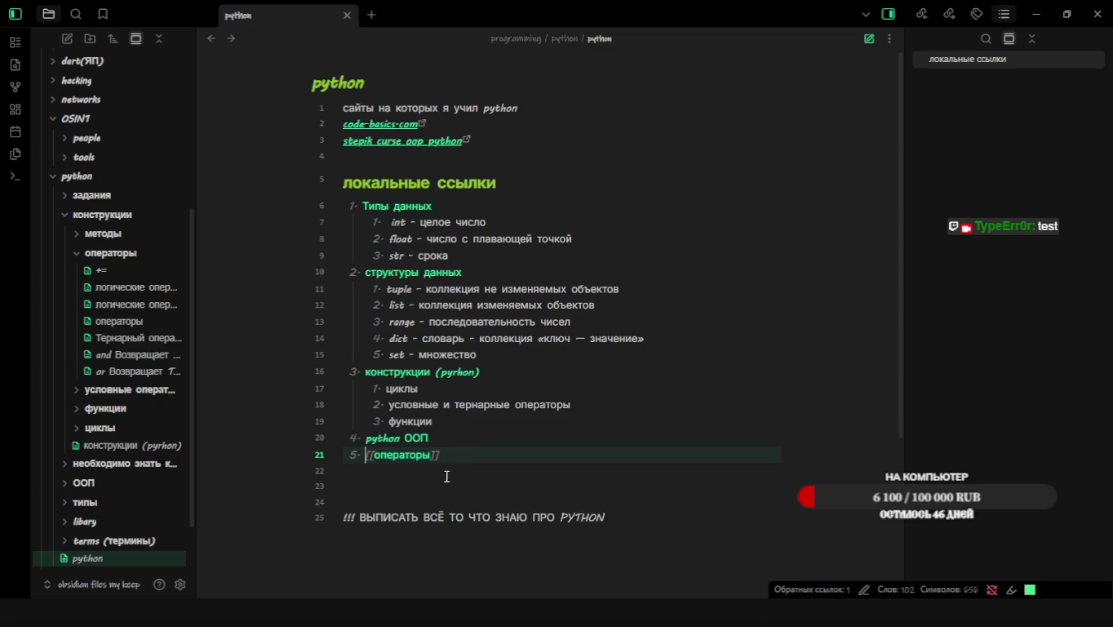
{"action": "key", "text": "End"}
{"action": "key", "text": "Return"}
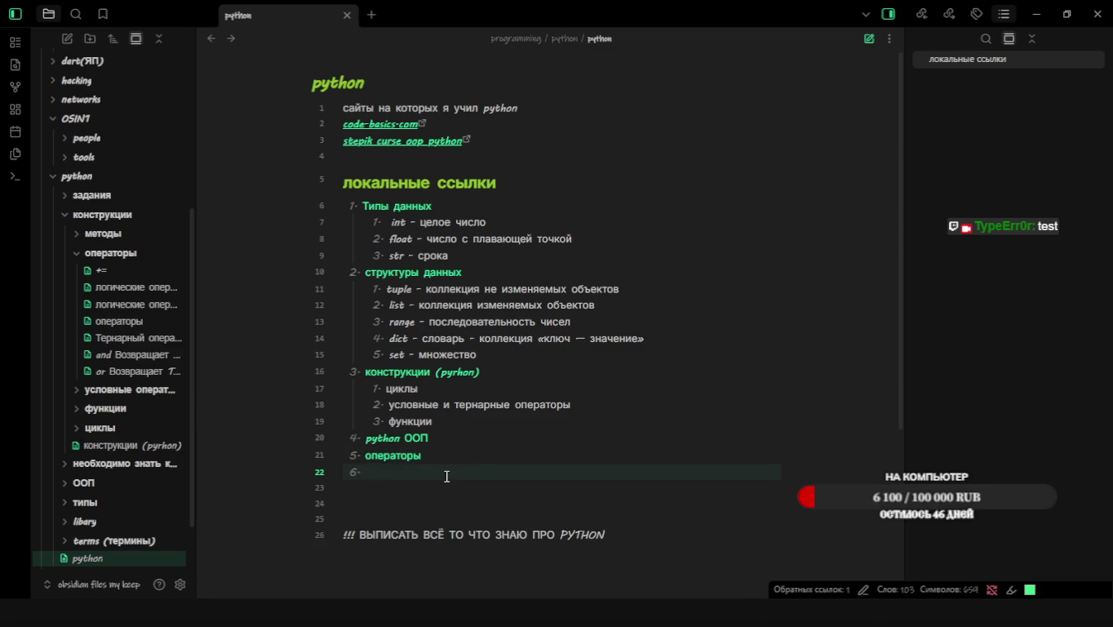
{"action": "key", "text": "BackSpace"}
{"action": "key", "text": "BackSpace"}
{"action": "key", "text": "Return"}
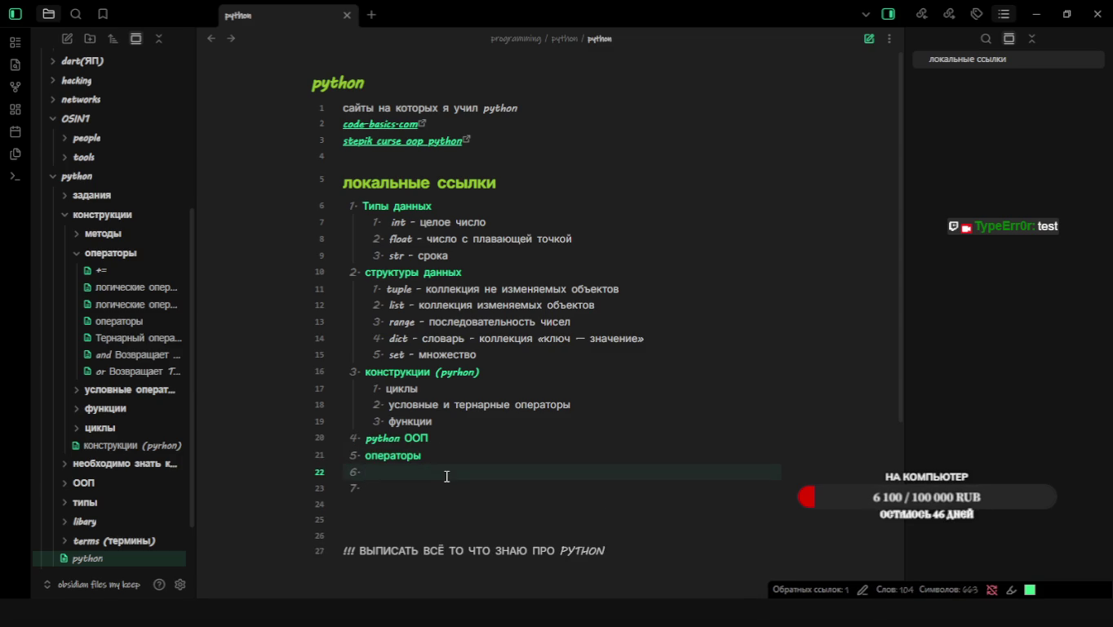
{"action": "key", "text": "Tab"}
{"action": "type", "text": "тенарный"}
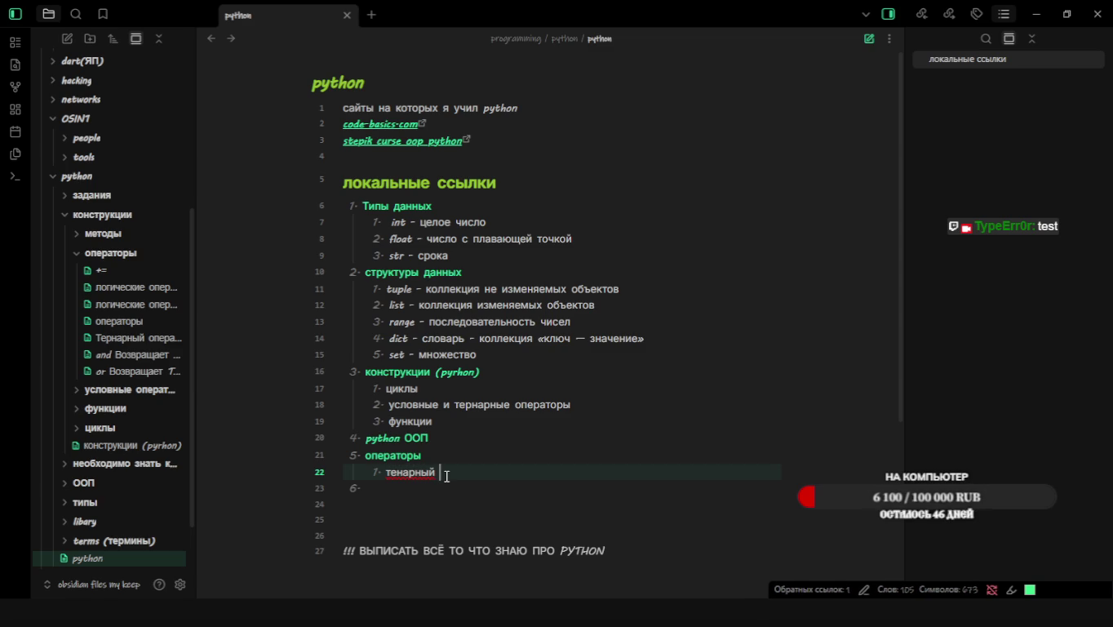
{"action": "key", "text": "BackSpace"}
{"action": "type", "text": "оператор"}
Replace the misspelled sub-item with 'Тернарный оператор' copied from the операторы note
{"action": "left_click", "coordinate": [395, 455]}
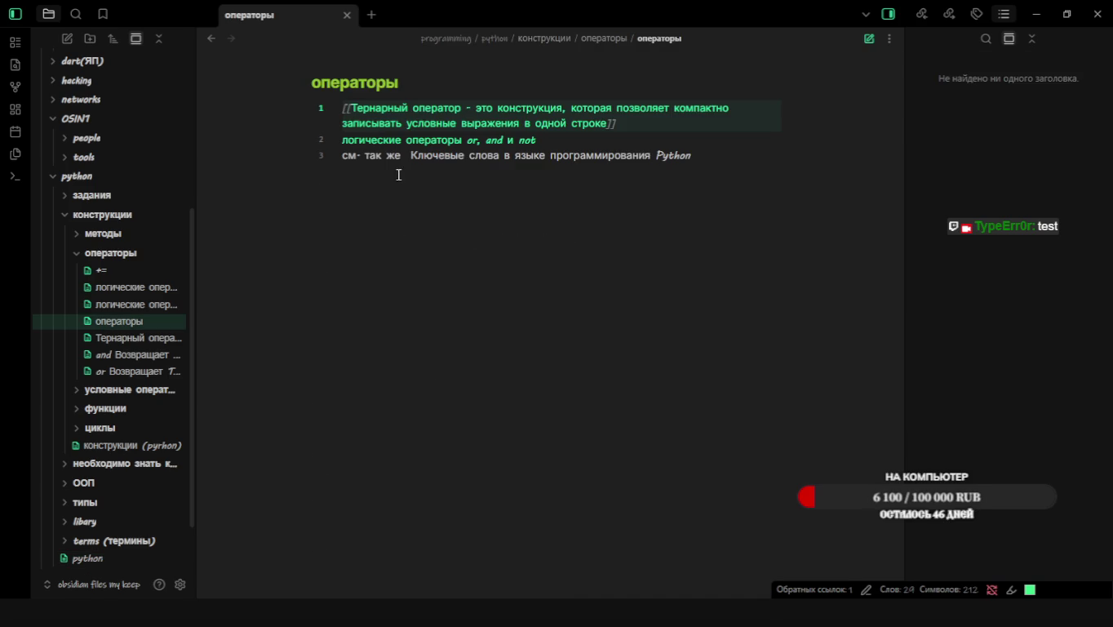
{"action": "left_click", "coordinate": [460, 109]}
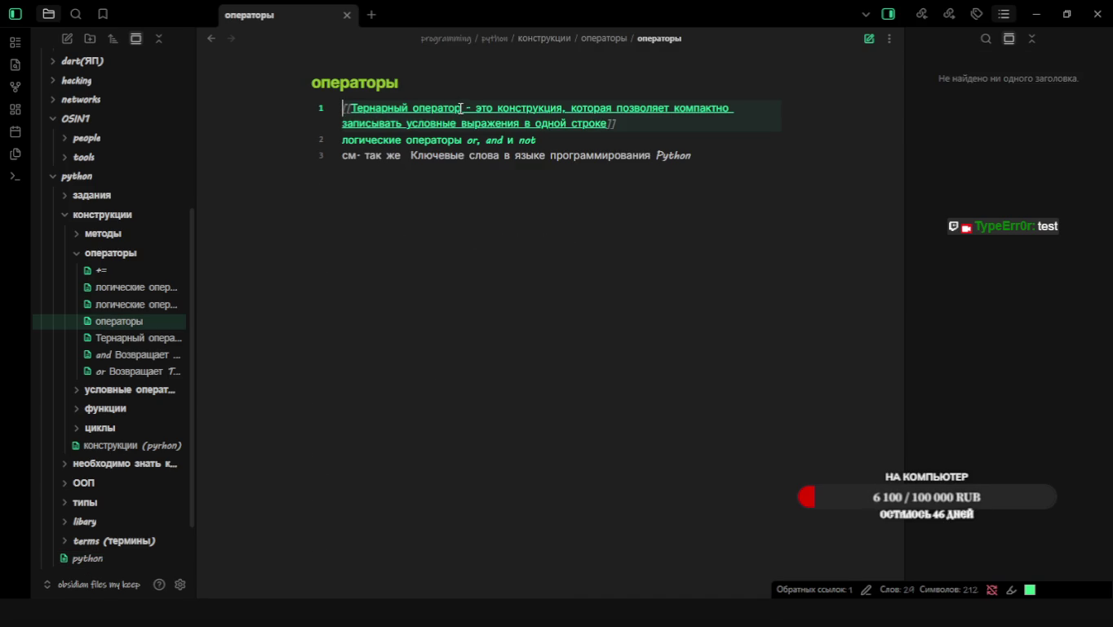
{"action": "left_click_drag", "start_coordinate": [446, 107], "coordinate": [352, 106]}
{"action": "key", "text": "ctrl+c"}
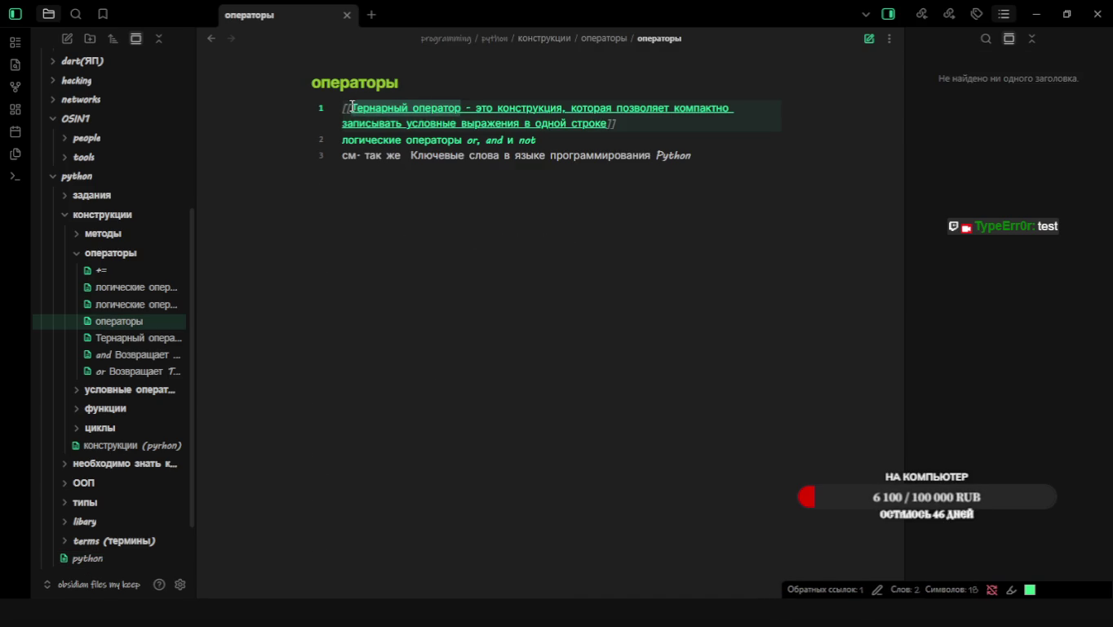
{"action": "left_click", "coordinate": [211, 37]}
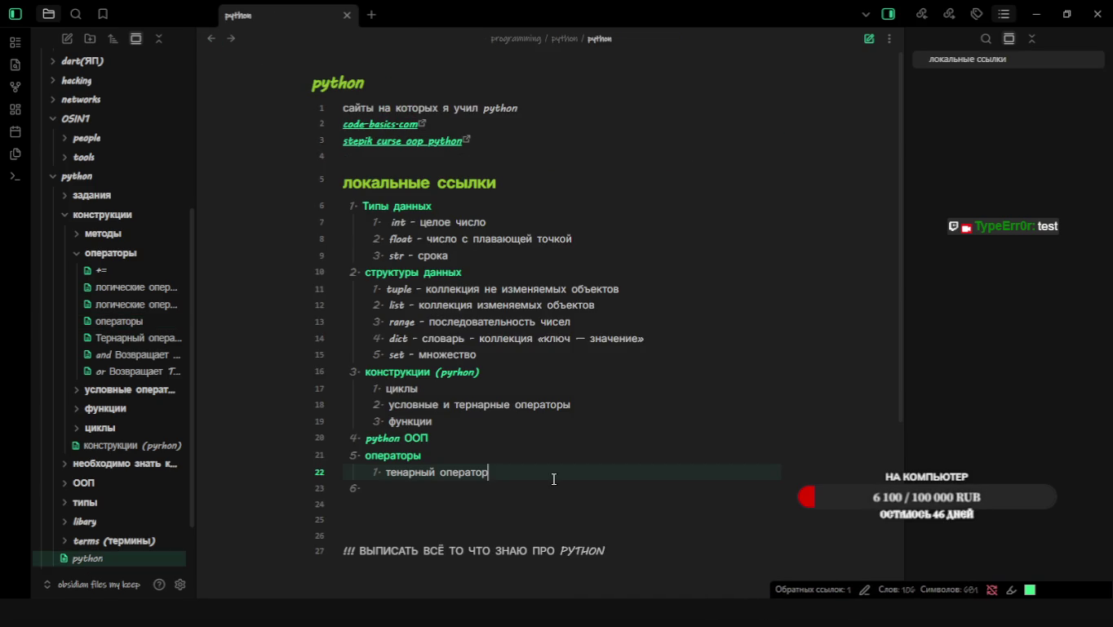
{"action": "left_click_drag", "start_coordinate": [495, 473], "coordinate": [384, 472]}
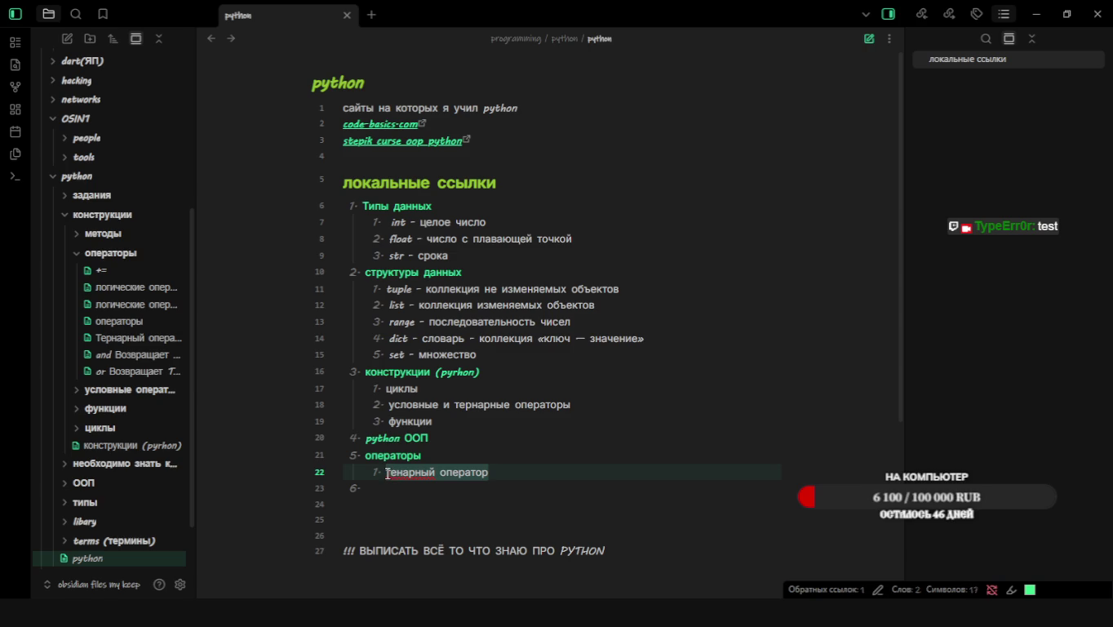
{"action": "key", "text": "ctrl+v"}
Add sub-item 2 'логические операторы or, and и not' from операторы, stripping its link brackets
{"action": "left_click", "coordinate": [447, 490]}
{"action": "key", "text": "Tab"}
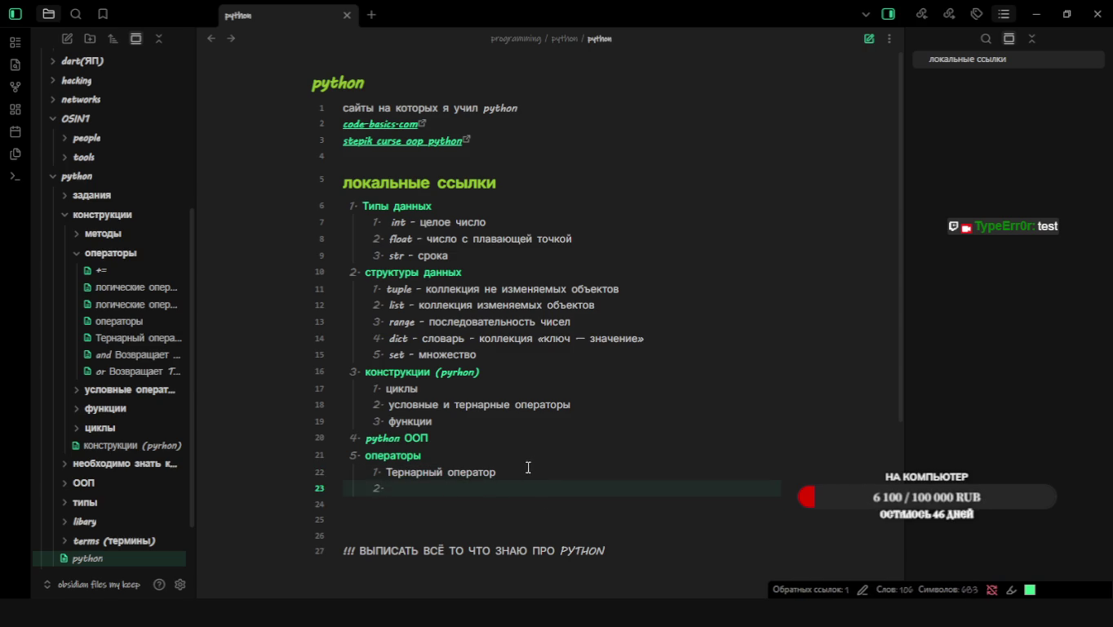
{"action": "left_click", "coordinate": [398, 463]}
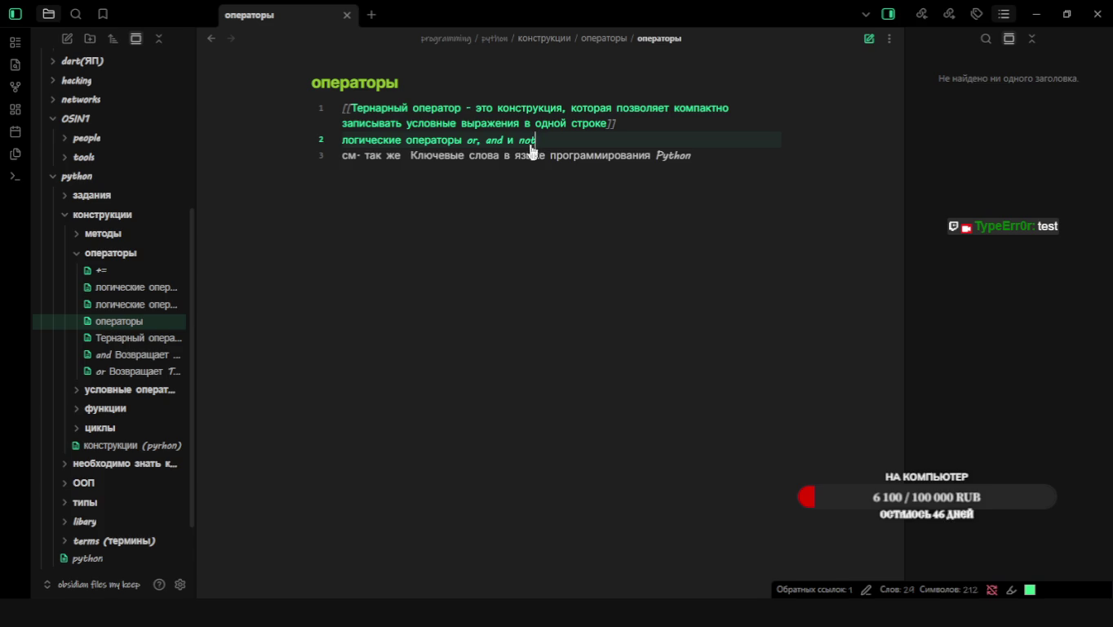
{"action": "left_click_drag", "start_coordinate": [559, 140], "coordinate": [343, 140]}
{"action": "type", "text": "[["}
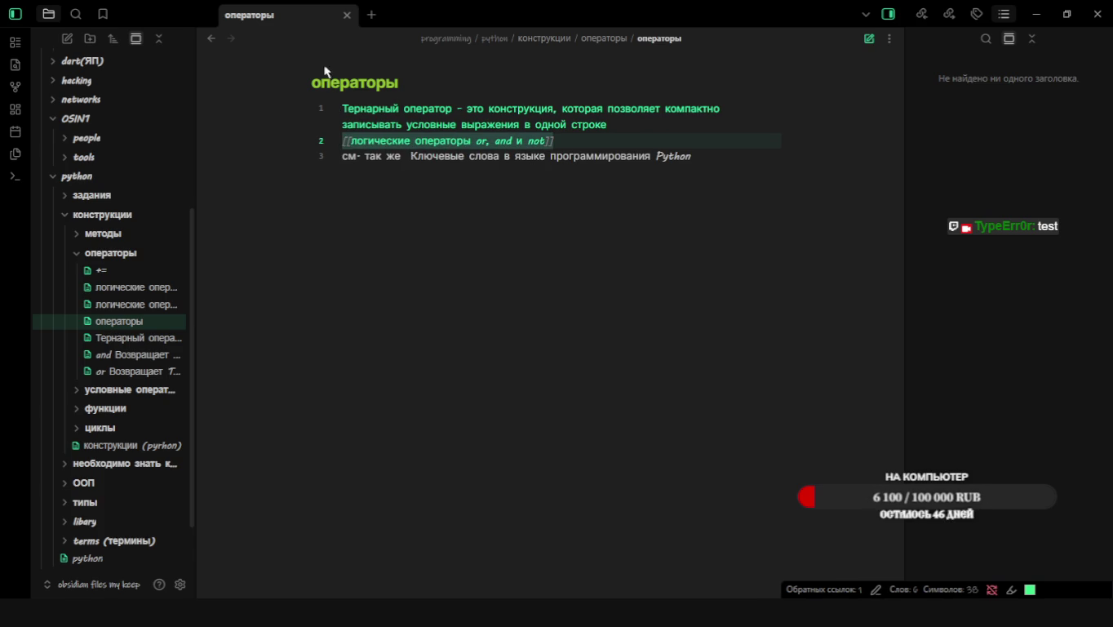
{"action": "left_click", "coordinate": [213, 39]}
{"action": "type", "text": "[[логические операторы or, and и not]]"}
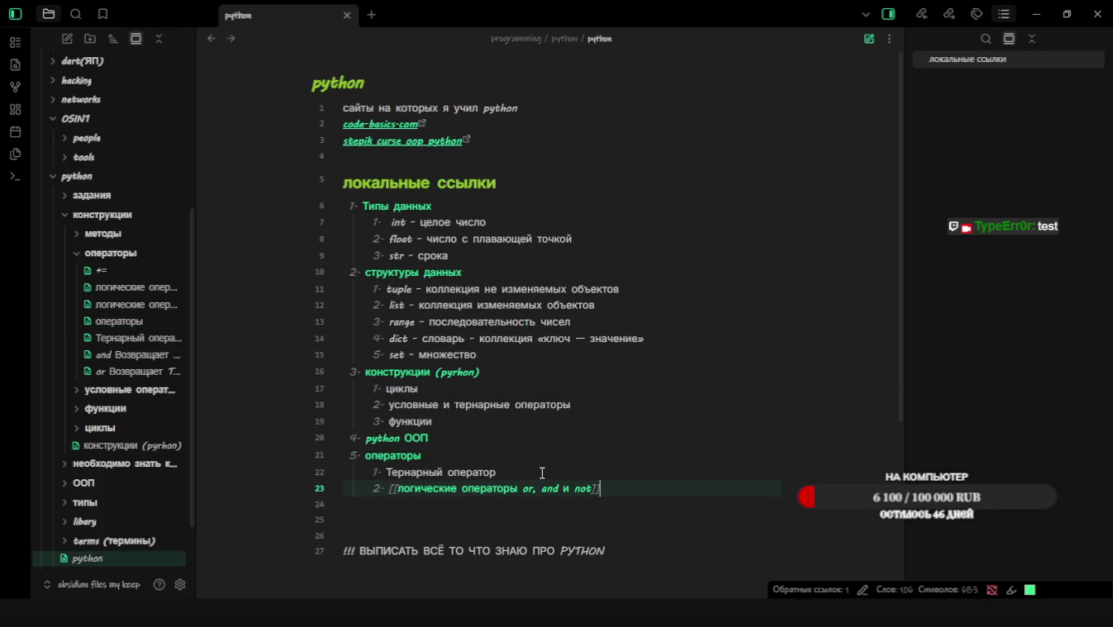
{"action": "key", "text": "BackSpace"}
{"action": "key", "text": "BackSpace"}
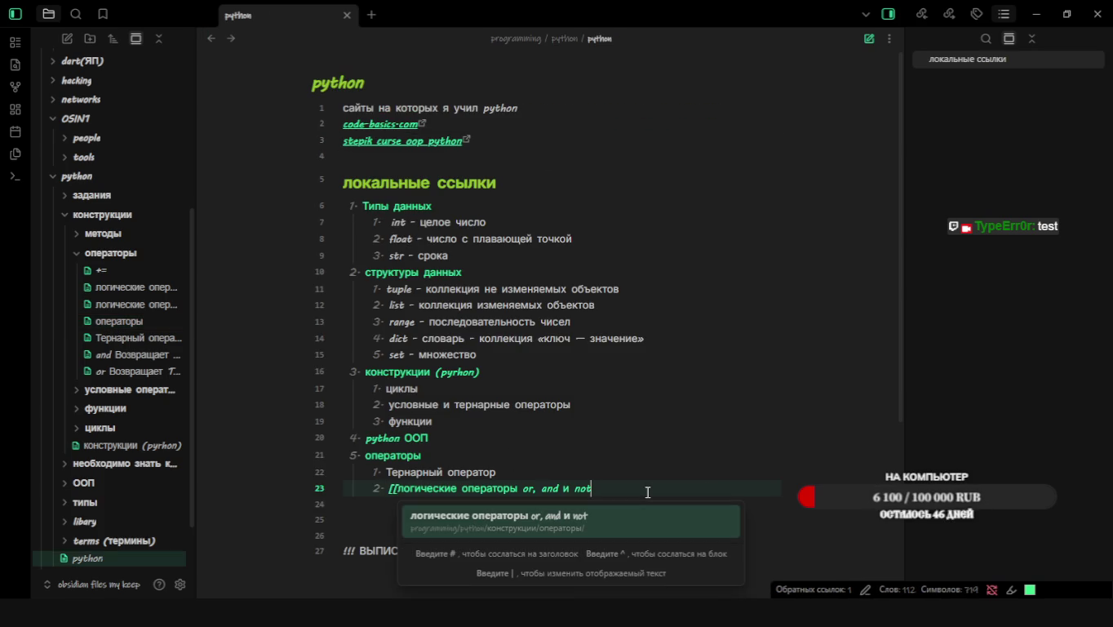
{"action": "key", "text": "ctrl+Left"}
{"action": "key", "text": "ctrl+Left"}
{"action": "key", "text": "ctrl+Left"}
{"action": "key", "text": "ctrl+Left"}
{"action": "key", "text": "ctrl+Left"}
{"action": "key", "text": "ctrl+Left"}
{"action": "key", "text": "BackSpace"}
{"action": "key", "text": "BackSpace"}
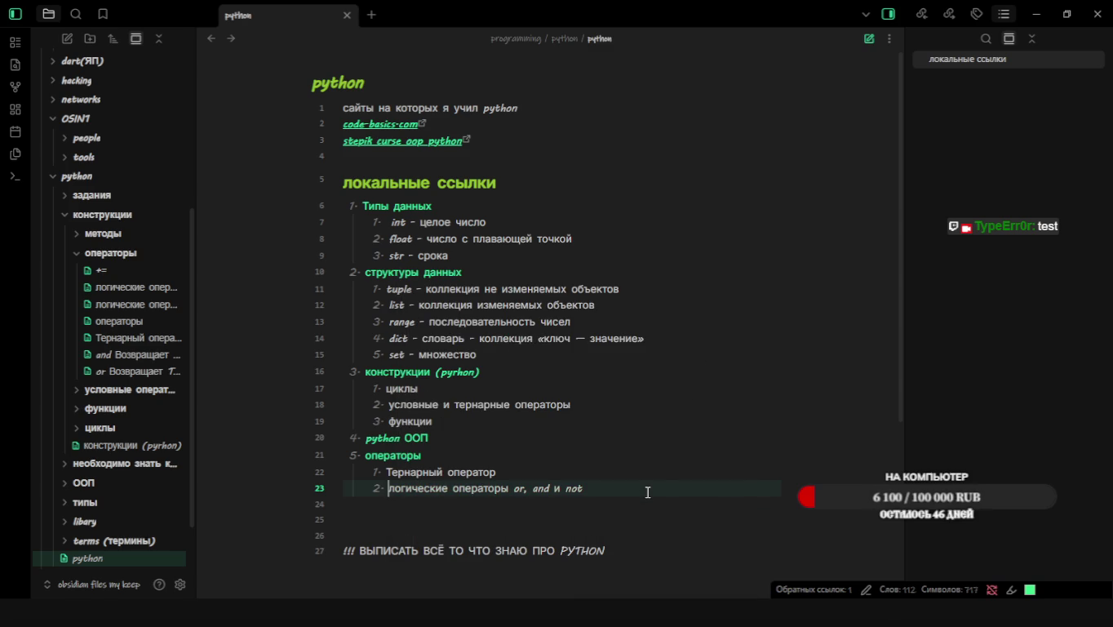
{"action": "scroll", "coordinate": [648, 492], "scroll_direction": "down", "scroll_amount": 3}
{"action": "key", "text": "alt+Tab"}
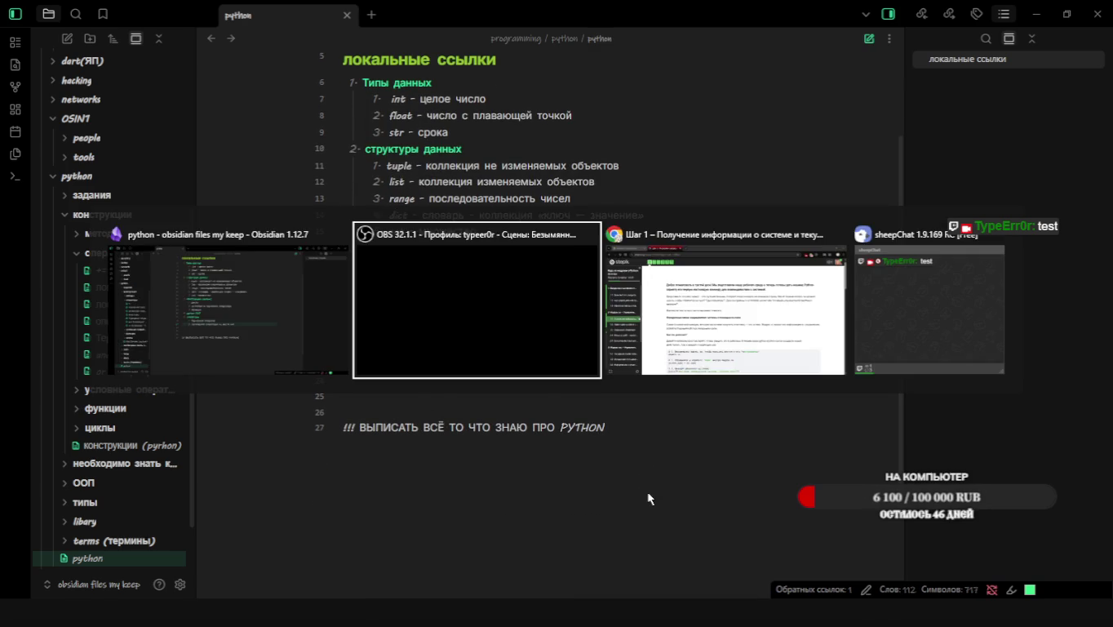
Undo the last edit near the python ООП line, then open the command palette
{"action": "left_click", "coordinate": [471, 313]}
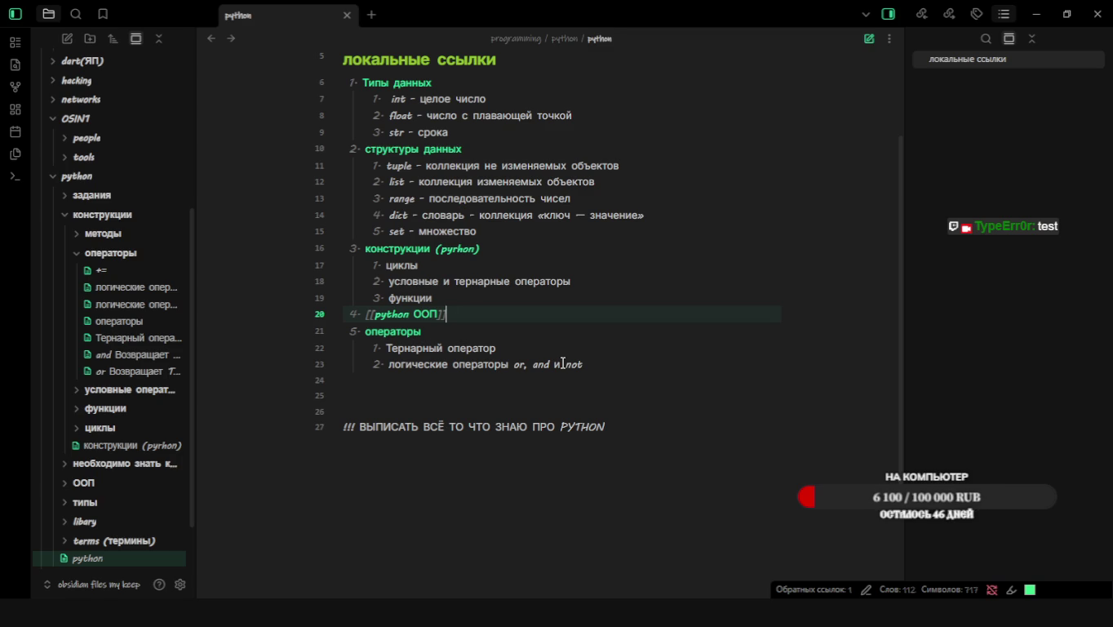
{"action": "key", "text": "ctrl+z"}
{"action": "key", "text": "ctrl+z"}
{"action": "key", "text": "Down"}
{"action": "key", "text": "Down"}
{"action": "key", "text": "Up"}
{"action": "key", "text": "Up"}
{"action": "key", "text": "Down"}
{"action": "key", "text": "Up"}
{"action": "key", "text": "Down"}
{"action": "key", "text": "Up"}
{"action": "left_click", "coordinate": [14, 178]}
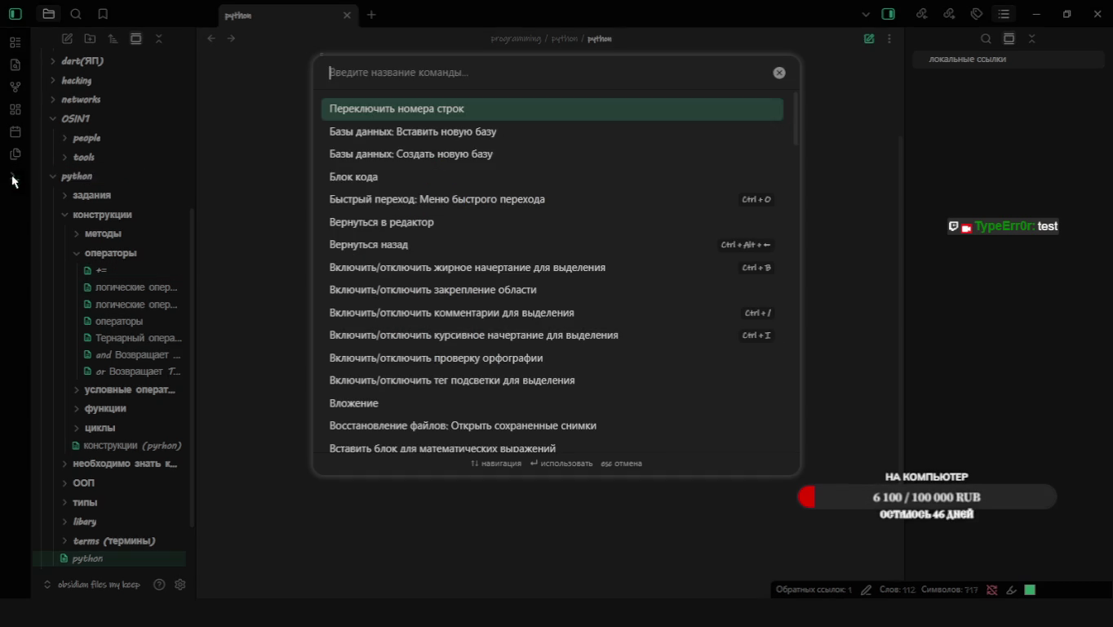
Search commands for 'перемеще', then replace the query with 'строк' to list line commands
{"action": "type", "text": "пере"}
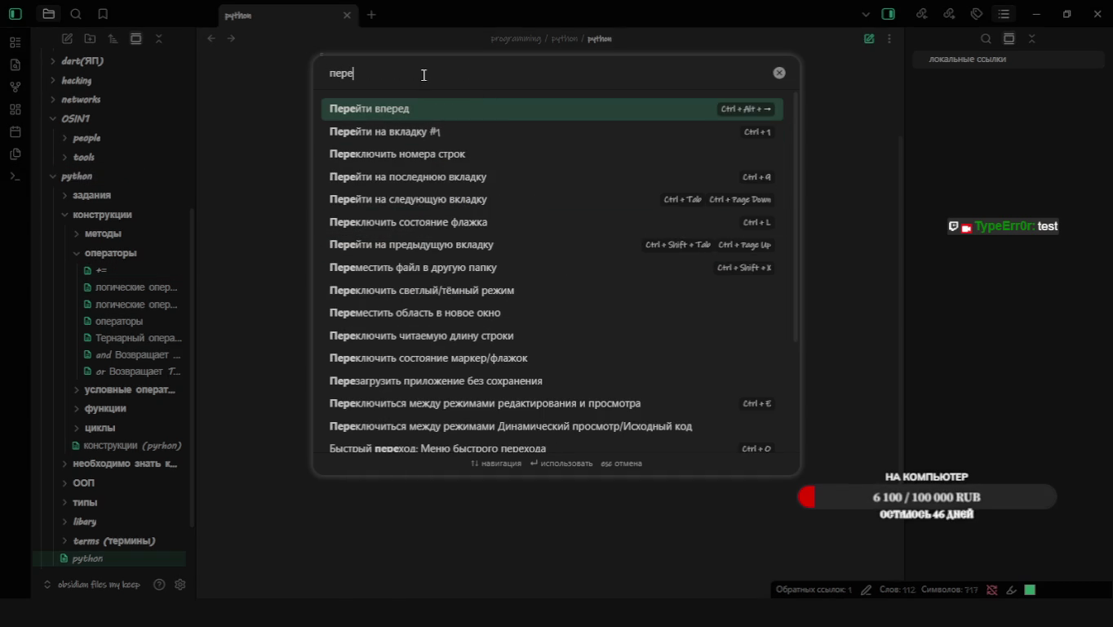
{"action": "type", "text": "меще"}
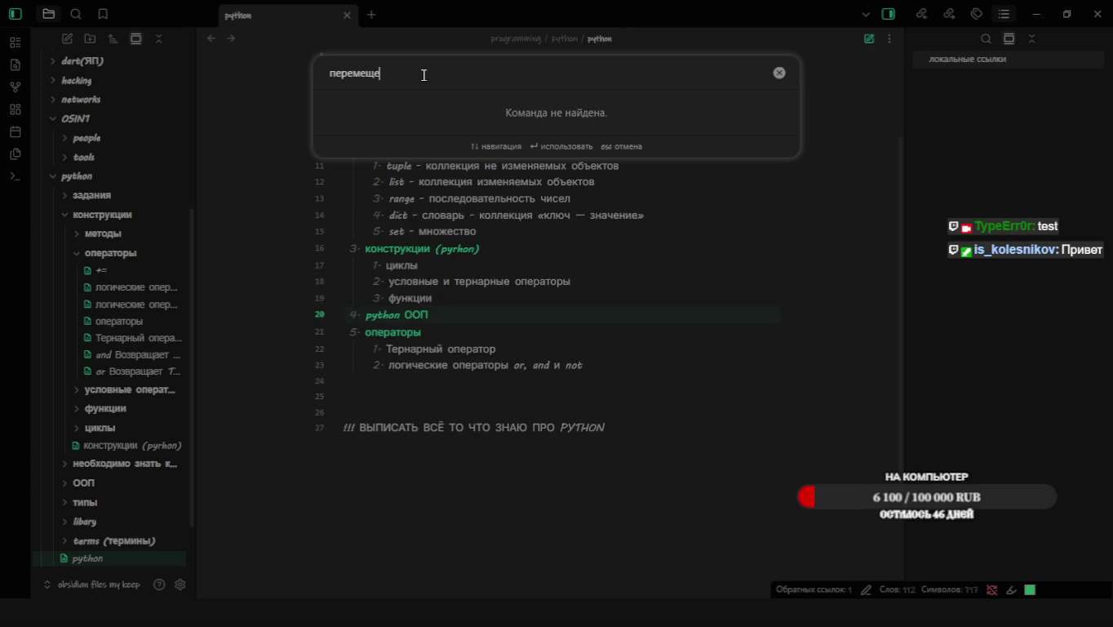
{"action": "key", "text": "alt+Tab"}
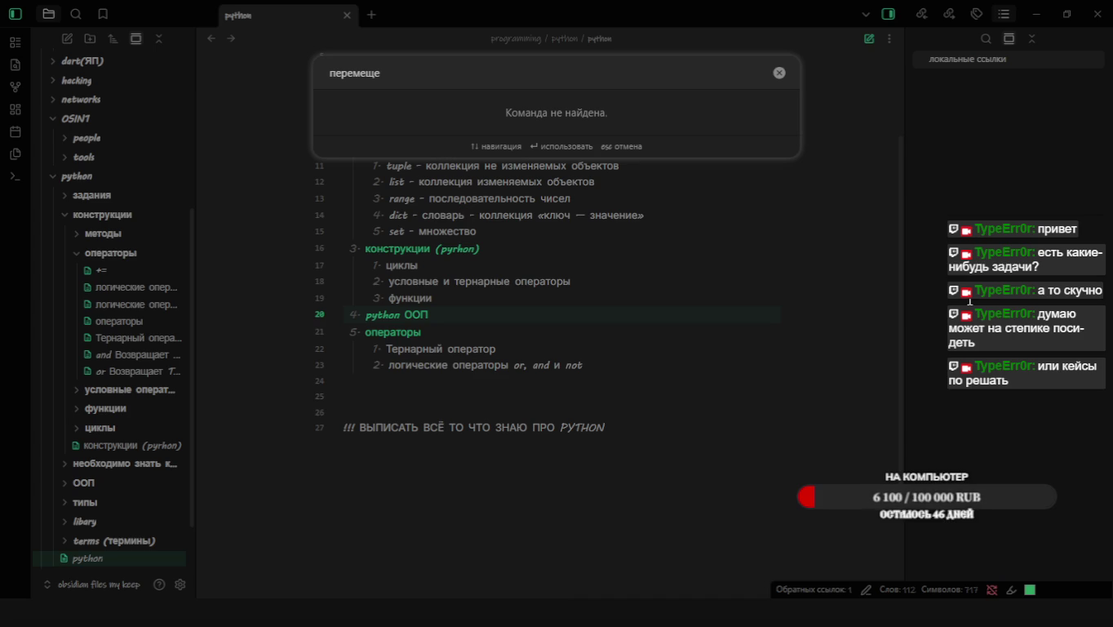
{"action": "key", "text": "alt+Tab"}
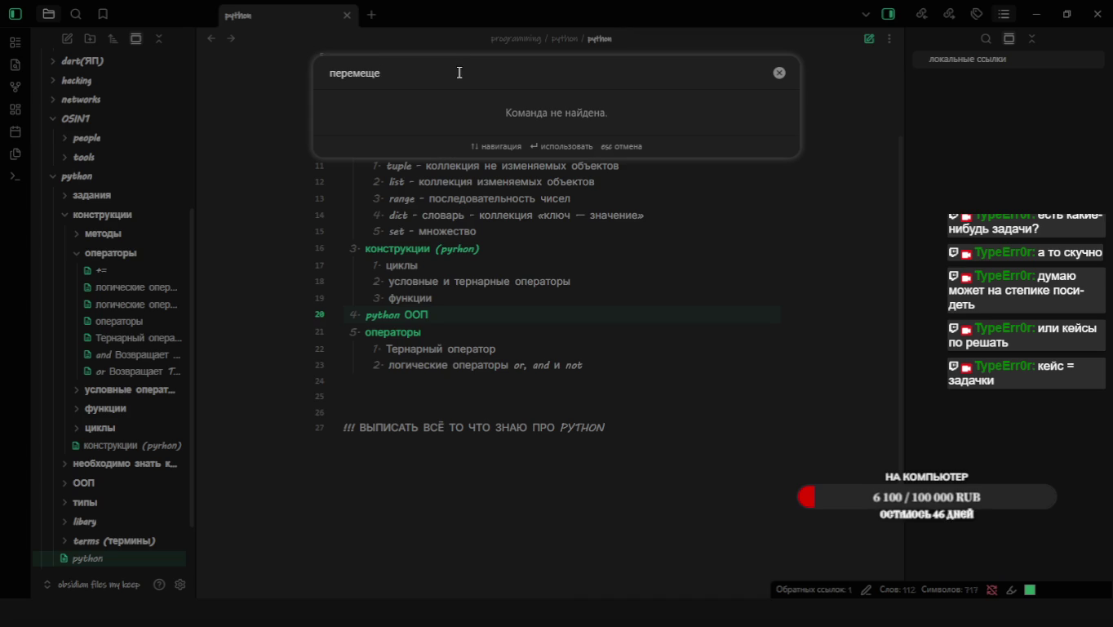
{"action": "key", "text": "ctrl+BackSpace"}
{"action": "type", "text": "строк"}
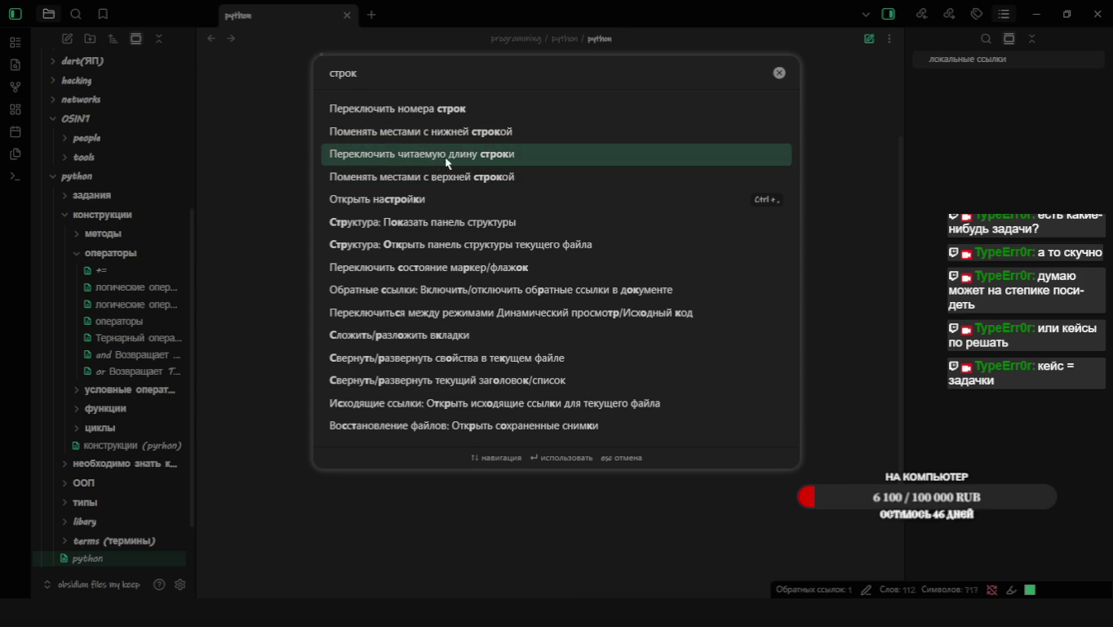
Reorder the python ООП and операторы lines using the palette's 'строки' line-swap commands
{"action": "key", "text": "Down"}
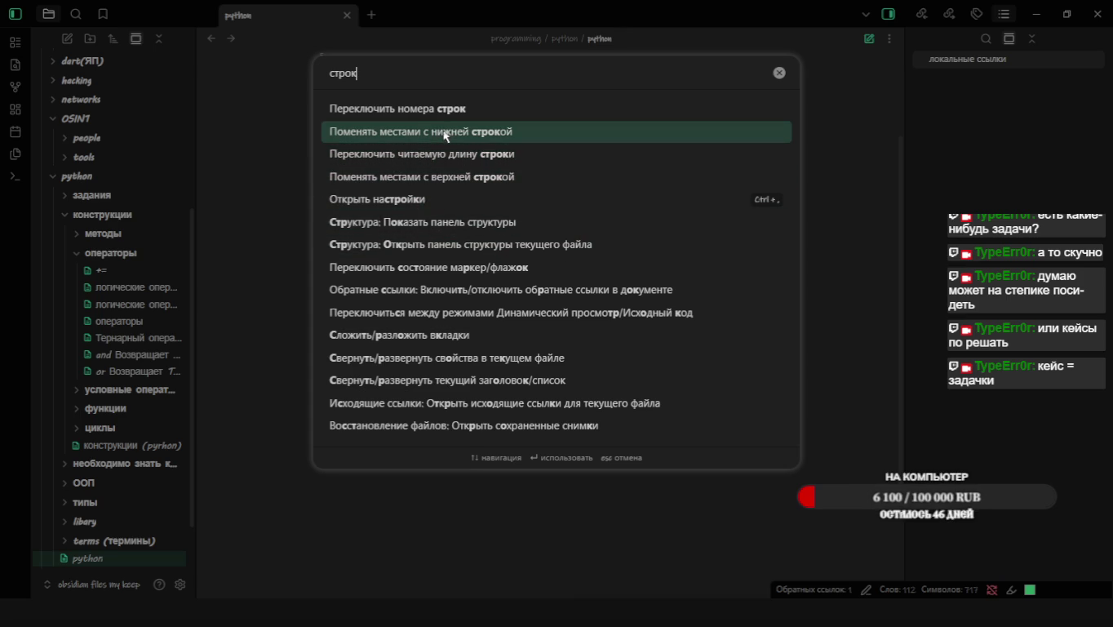
{"action": "left_click", "coordinate": [451, 133]}
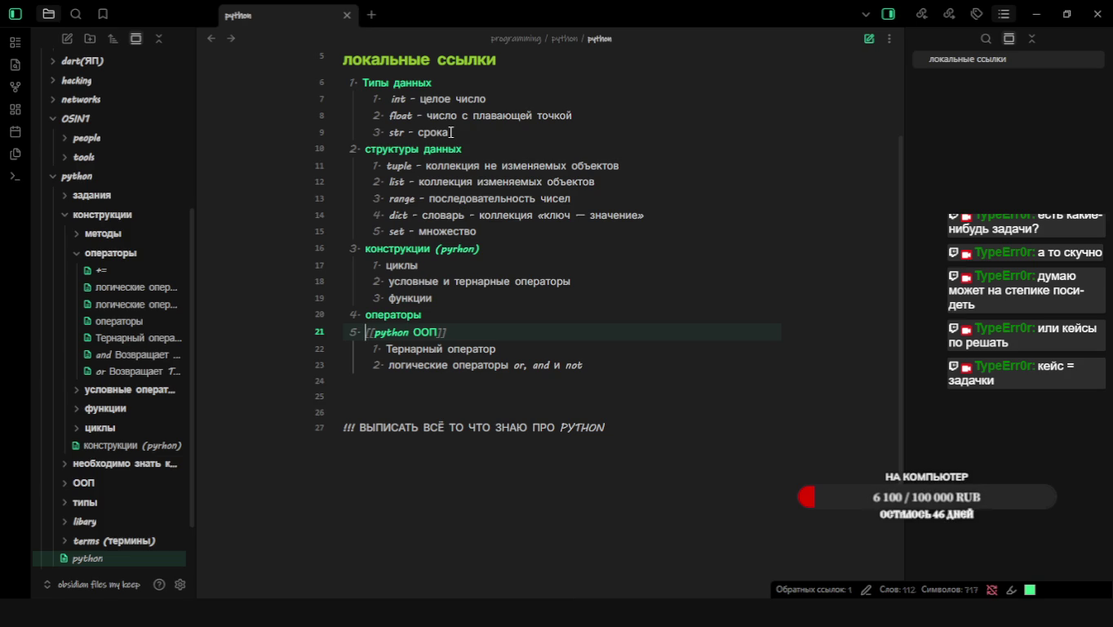
{"action": "key", "text": "Up"}
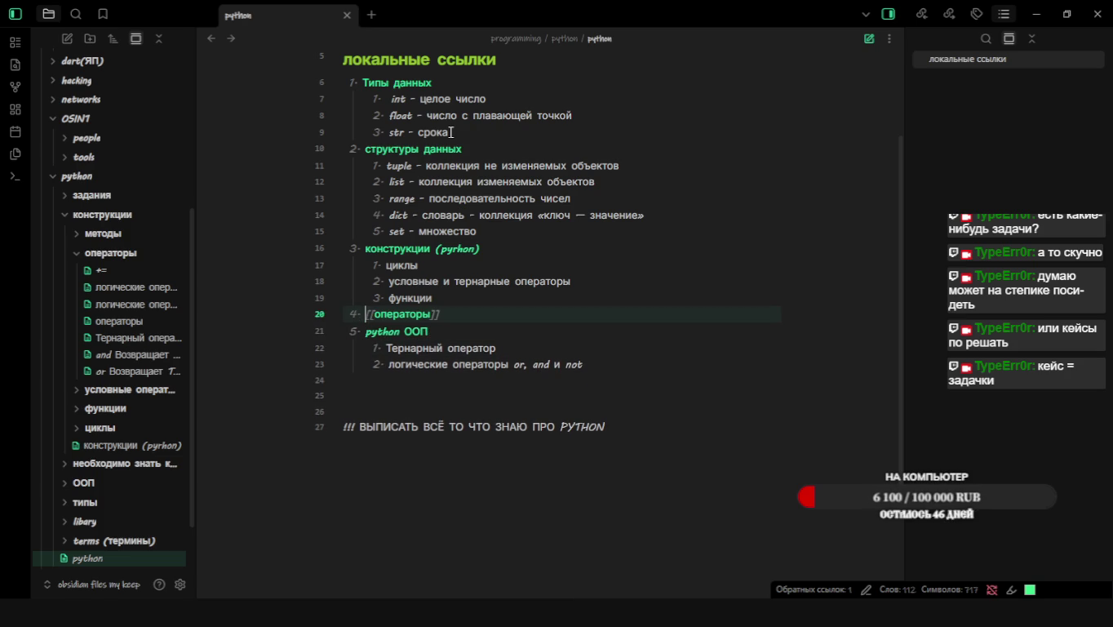
{"action": "left_click", "coordinate": [15, 177]}
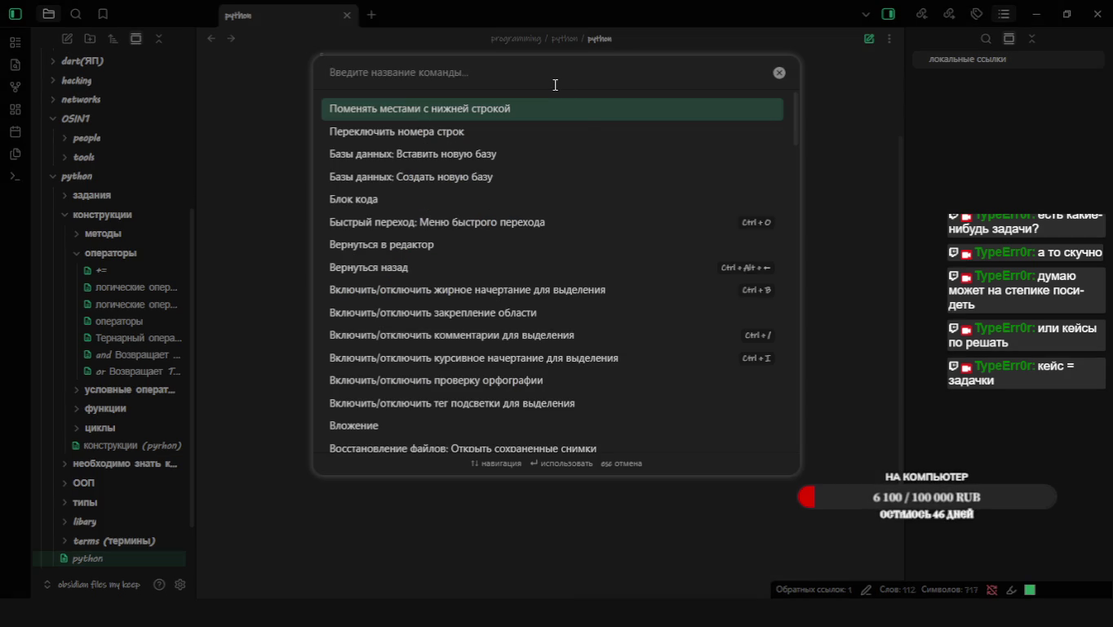
{"action": "type", "text": "строки"}
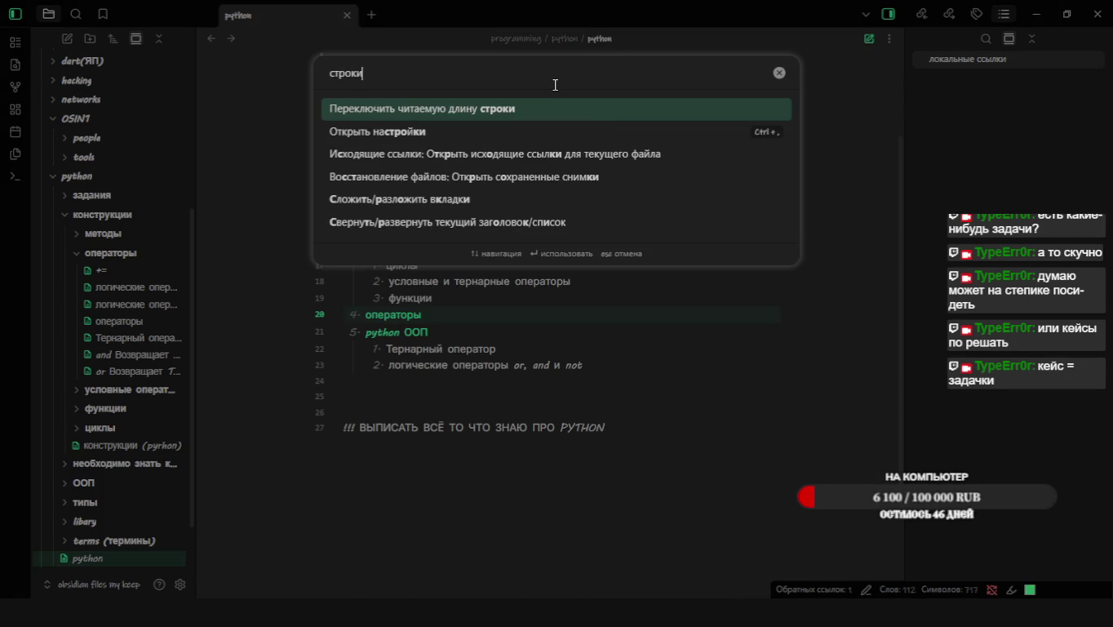
{"action": "key", "text": "BackSpace"}
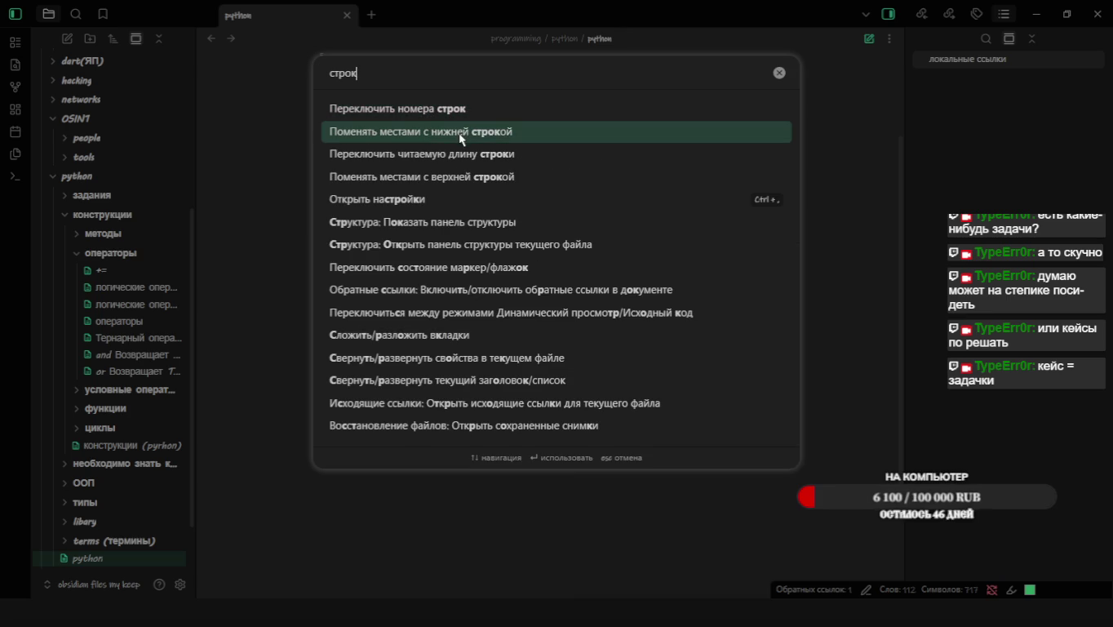
{"action": "left_click", "coordinate": [459, 136]}
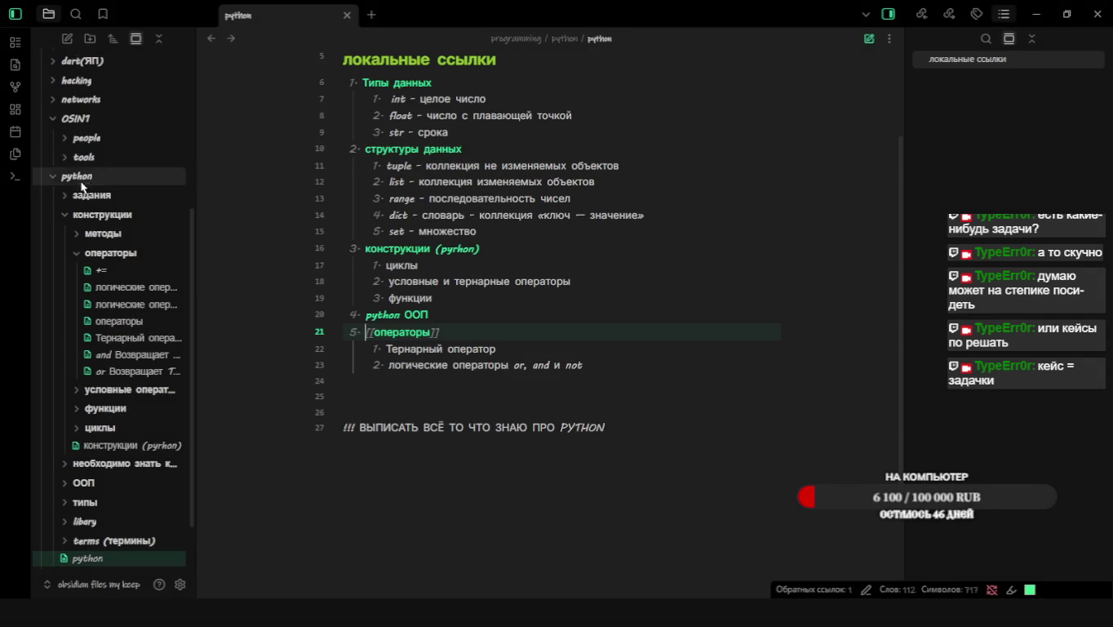
Swap the python ООП line with the line below through a 'строк' palette search
{"action": "left_click", "coordinate": [450, 314]}
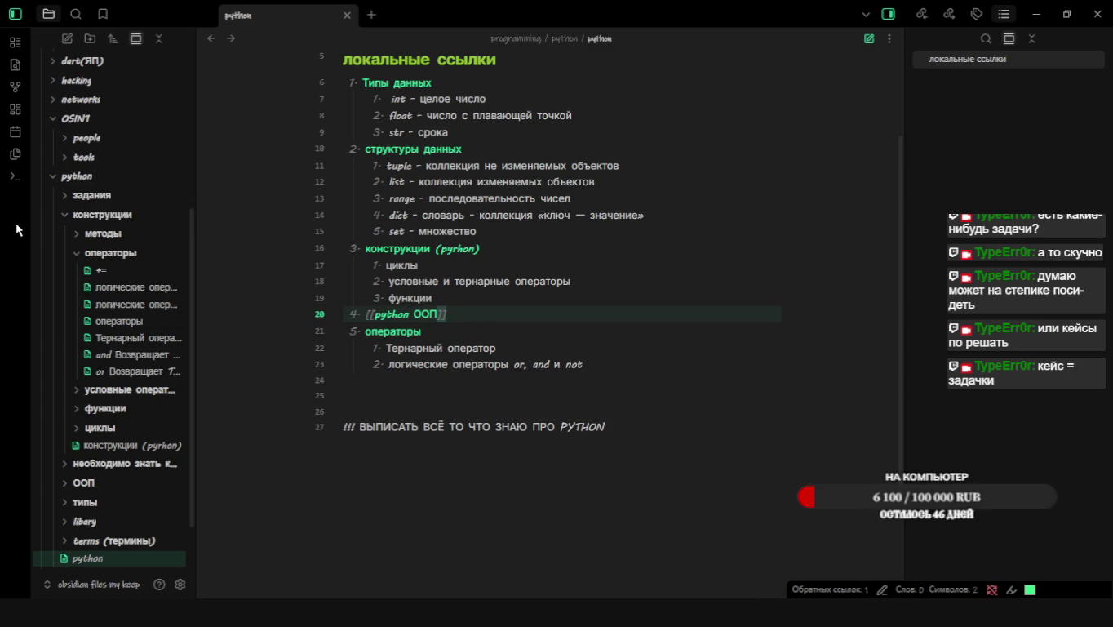
{"action": "left_click", "coordinate": [14, 181]}
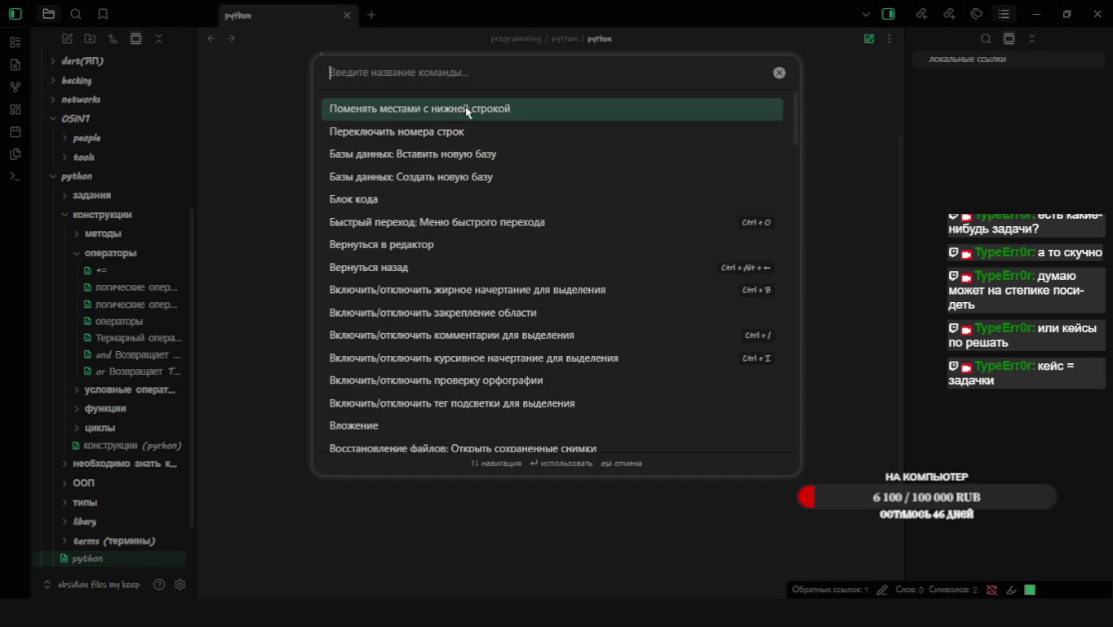
{"action": "type", "text": "строк"}
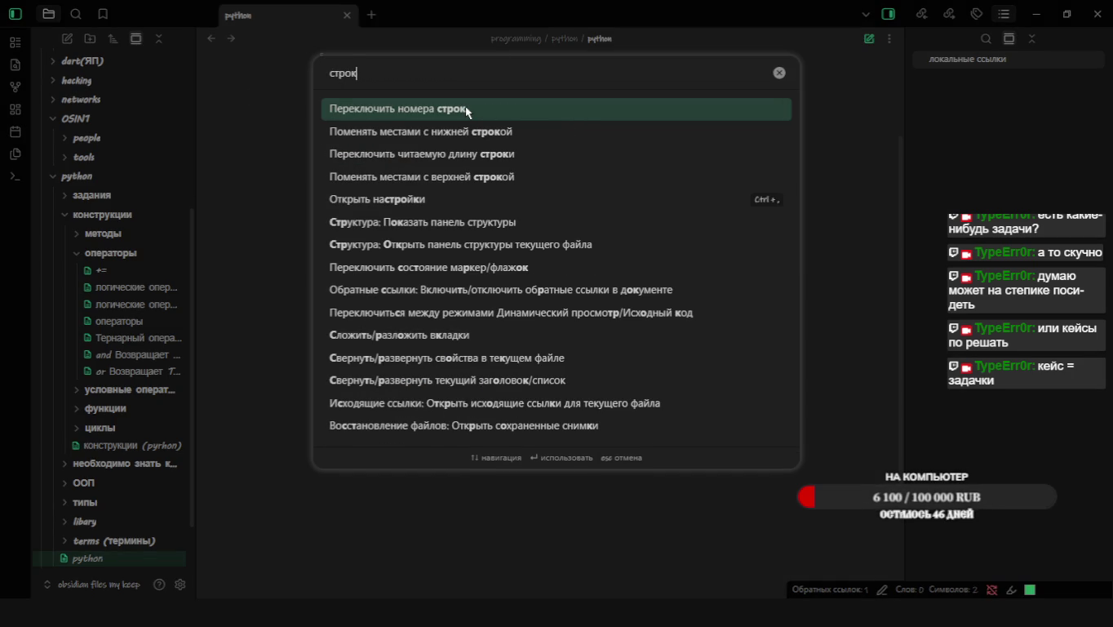
{"action": "left_click", "coordinate": [507, 132]}
{"action": "right_click", "coordinate": [516, 137]}
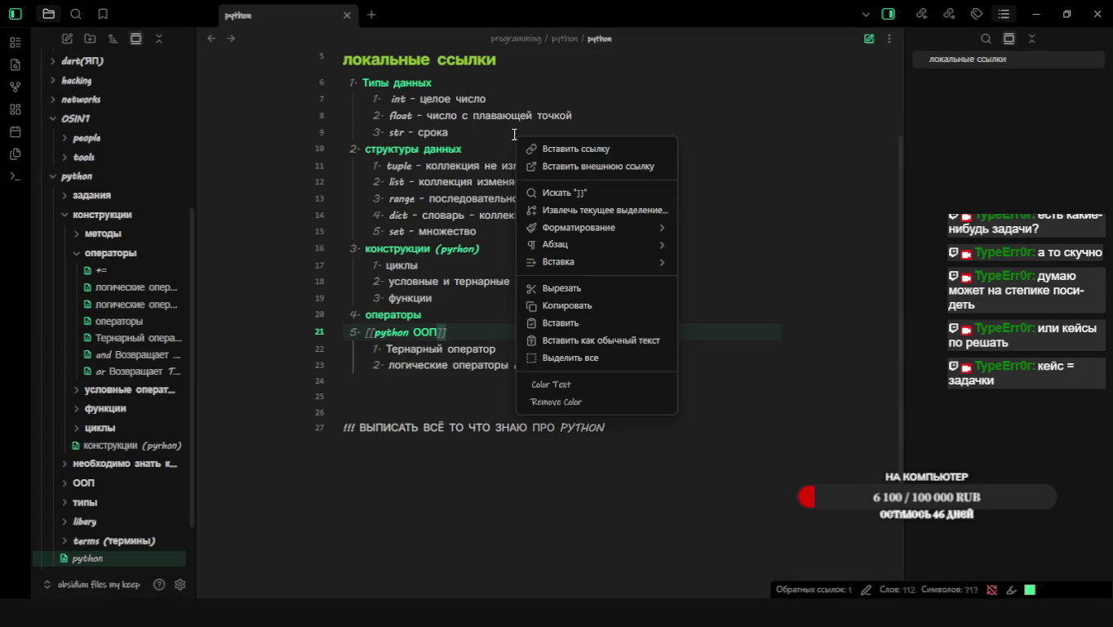
{"action": "left_click", "coordinate": [475, 443]}
Delete the stray 'з' after PYTHON on the note's last line
{"action": "key", "text": "super"}
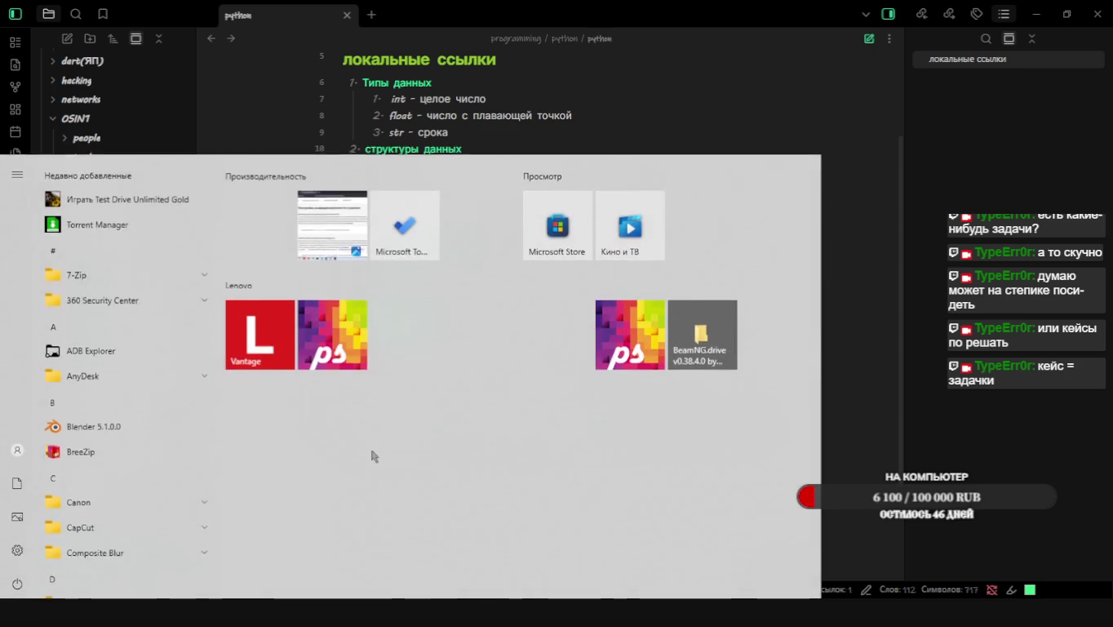
{"action": "key", "text": "Escape"}
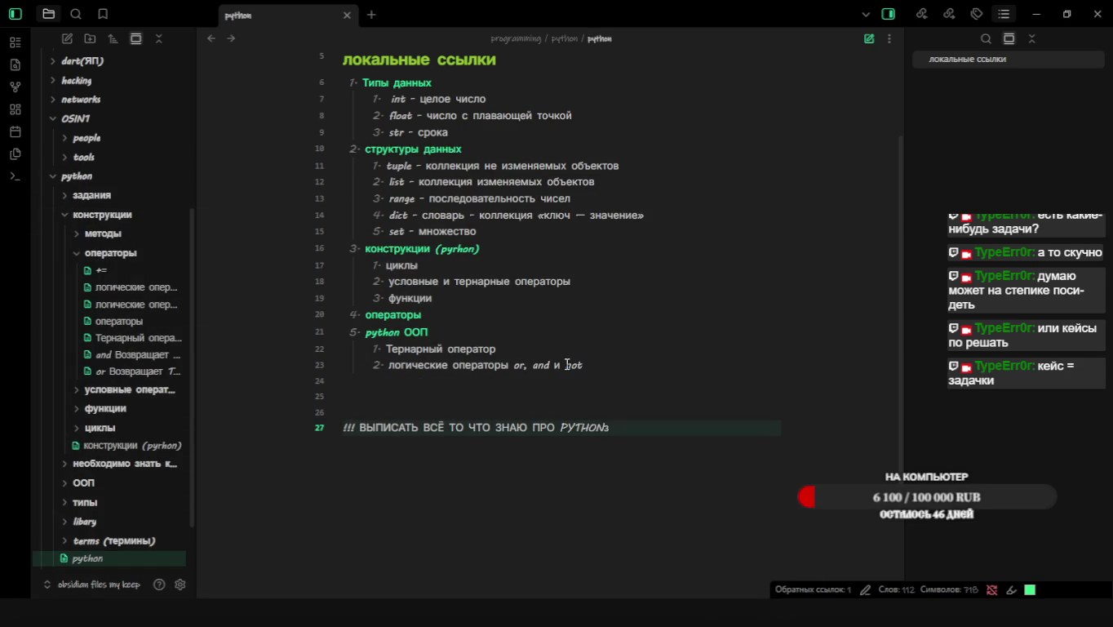
{"action": "key", "text": "BackSpace"}
Search the command palette for 'стро' and close it without running anything
{"action": "key", "text": "ctrl+p"}
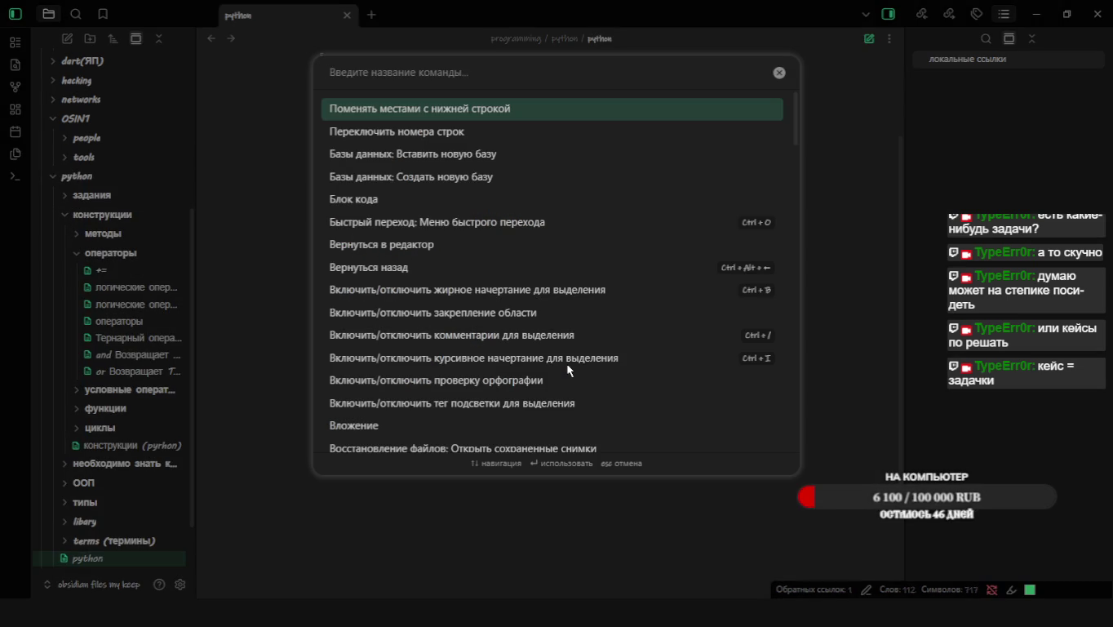
{"action": "type", "text": "стро"}
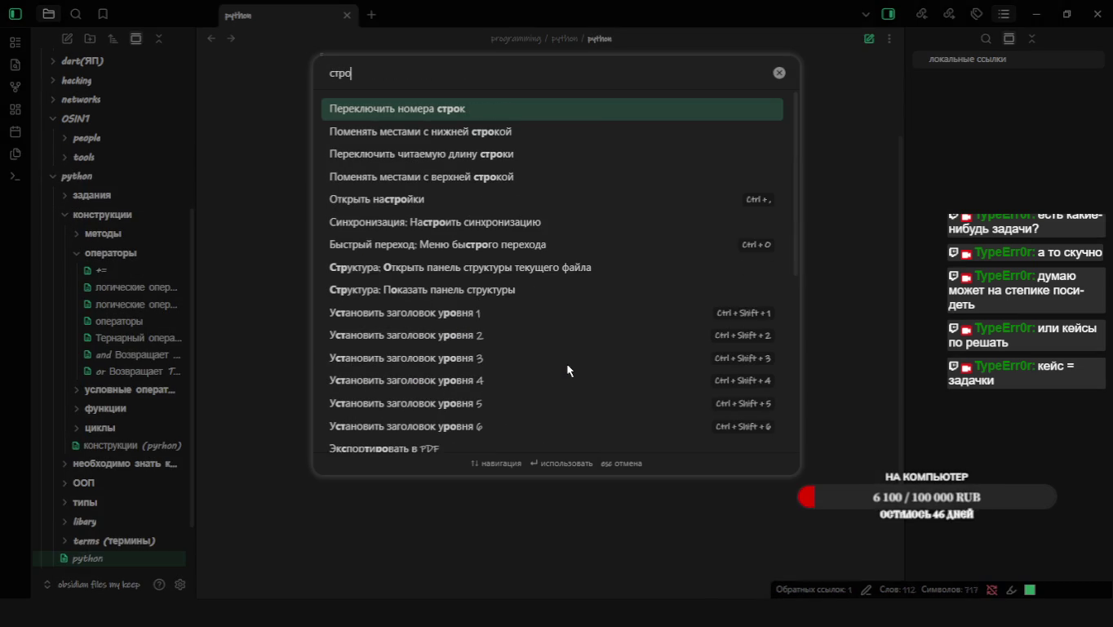
{"action": "left_click", "coordinate": [775, 134]}
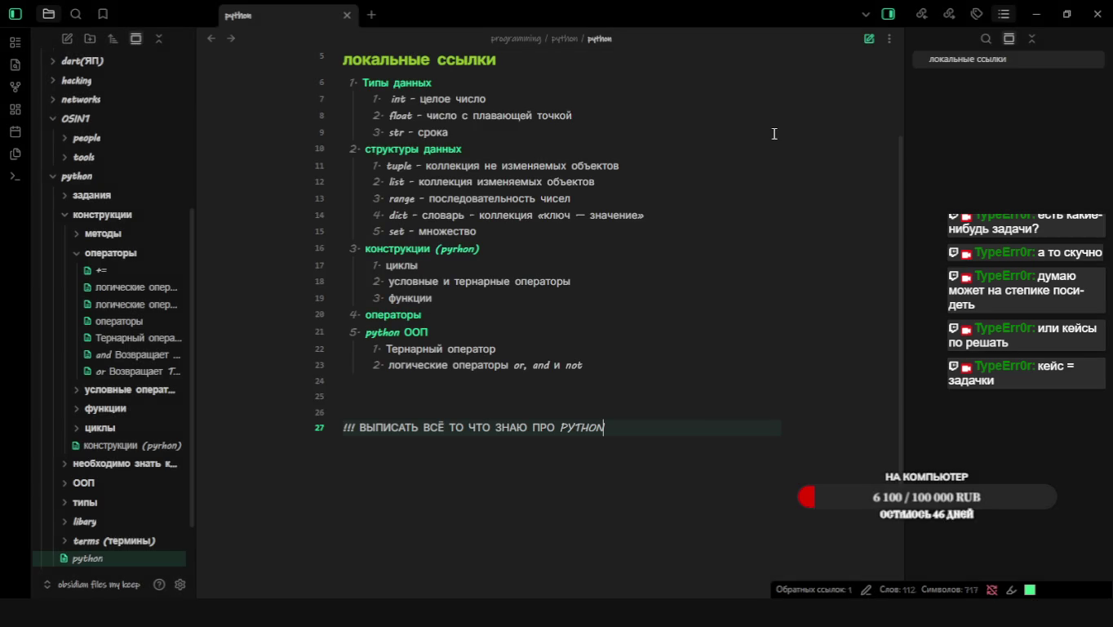
Go to the Hotkeys settings and filter them for 'строк'
{"action": "left_click", "coordinate": [180, 585]}
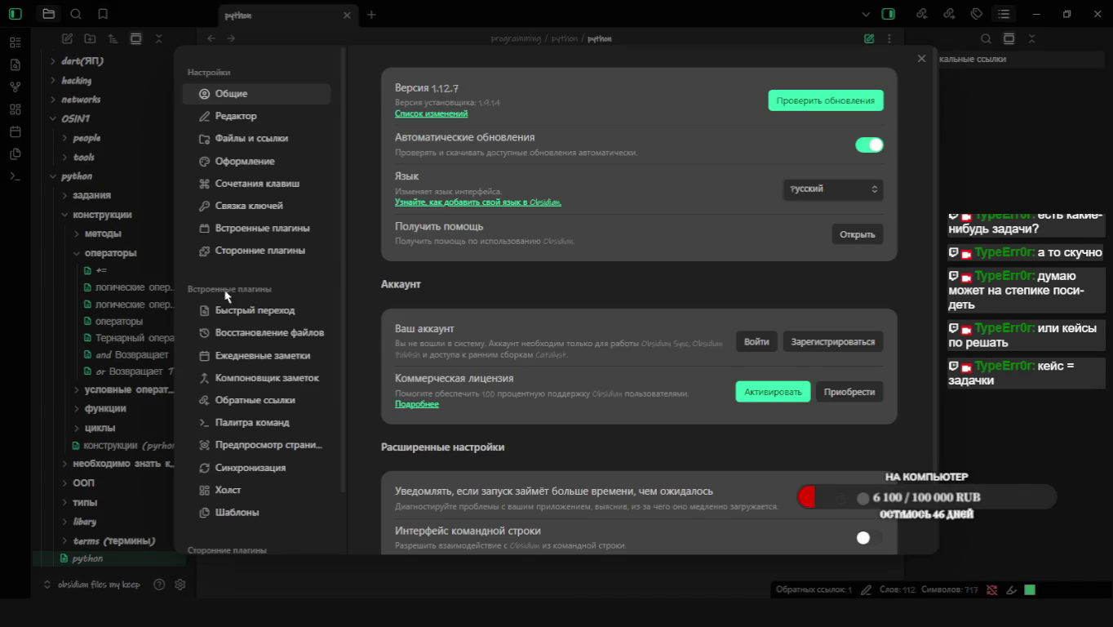
{"action": "left_click", "coordinate": [249, 140]}
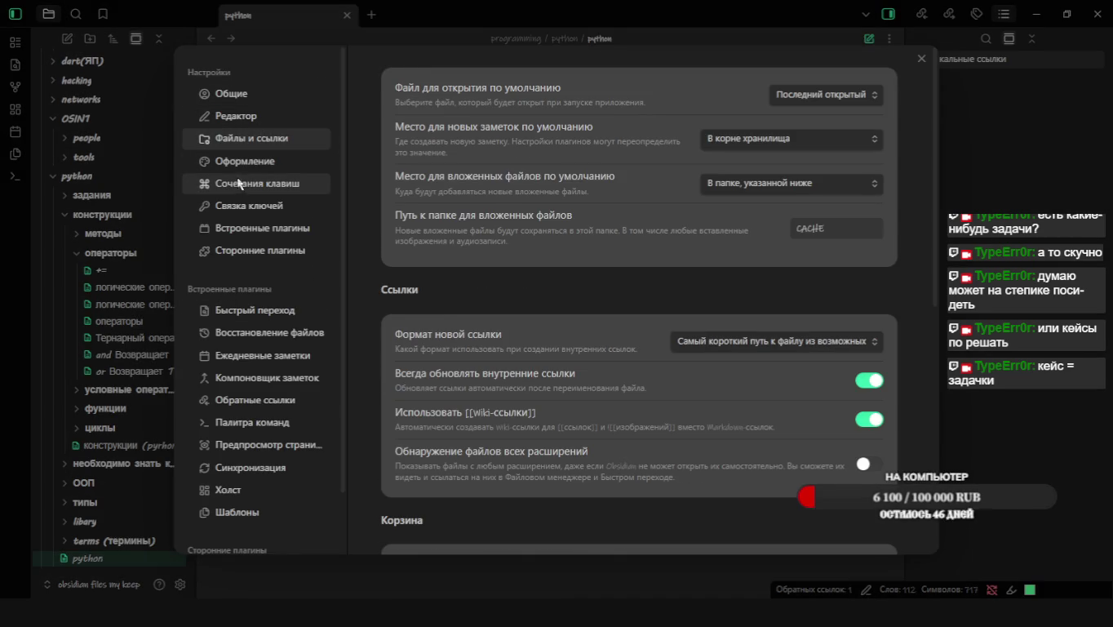
{"action": "left_click", "coordinate": [241, 183]}
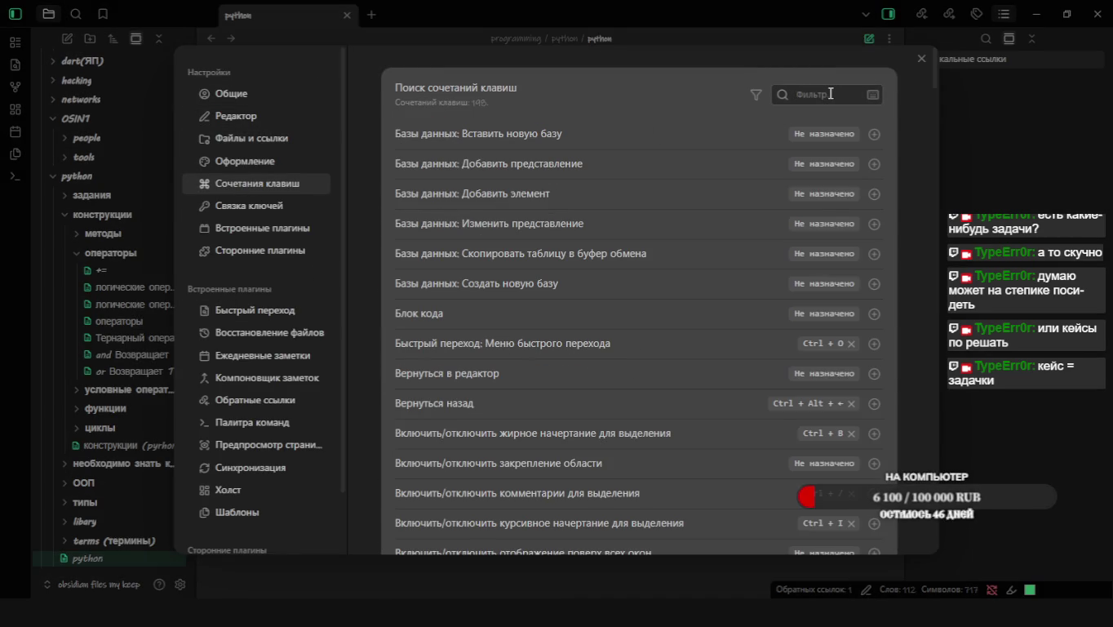
{"action": "type", "text": "строк"}
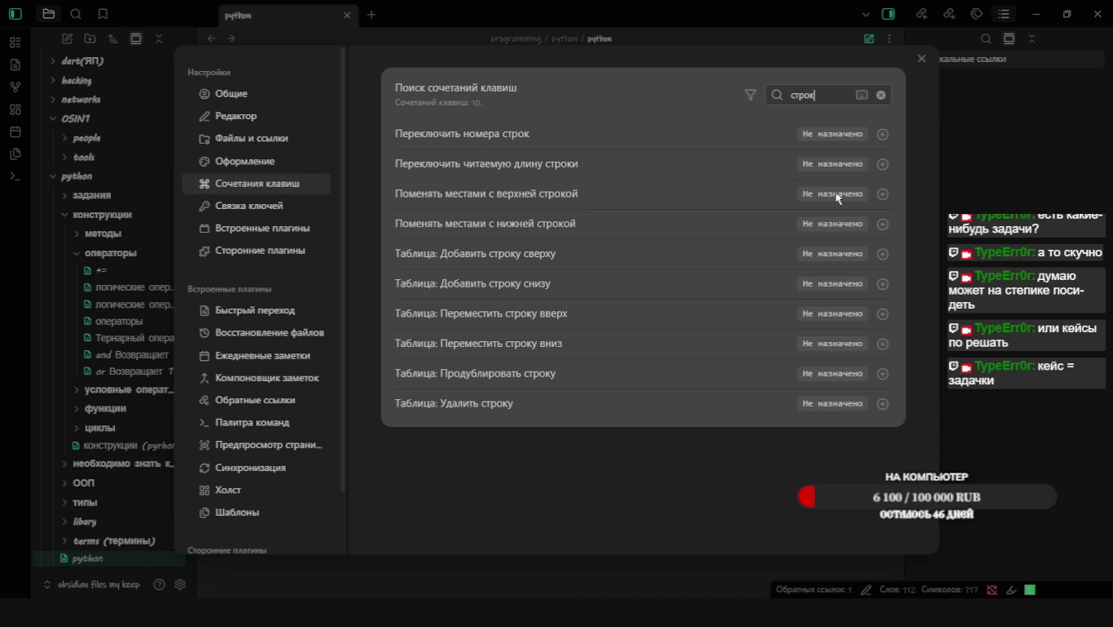
Bind Ctrl+Alt+↑ to swap with the line above and Ctrl+Alt+↓ to swap with the line below
{"action": "left_click", "coordinate": [882, 194]}
{"action": "key", "text": "alt+Up"}
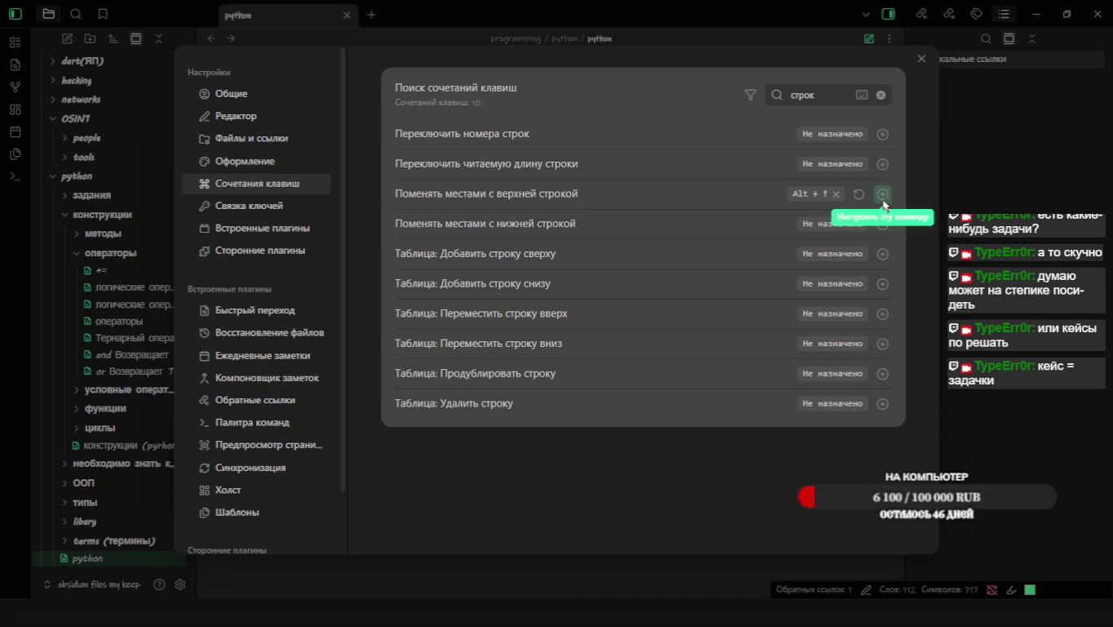
{"action": "left_click", "coordinate": [882, 194]}
{"action": "key", "text": "ctrl+alt+Up"}
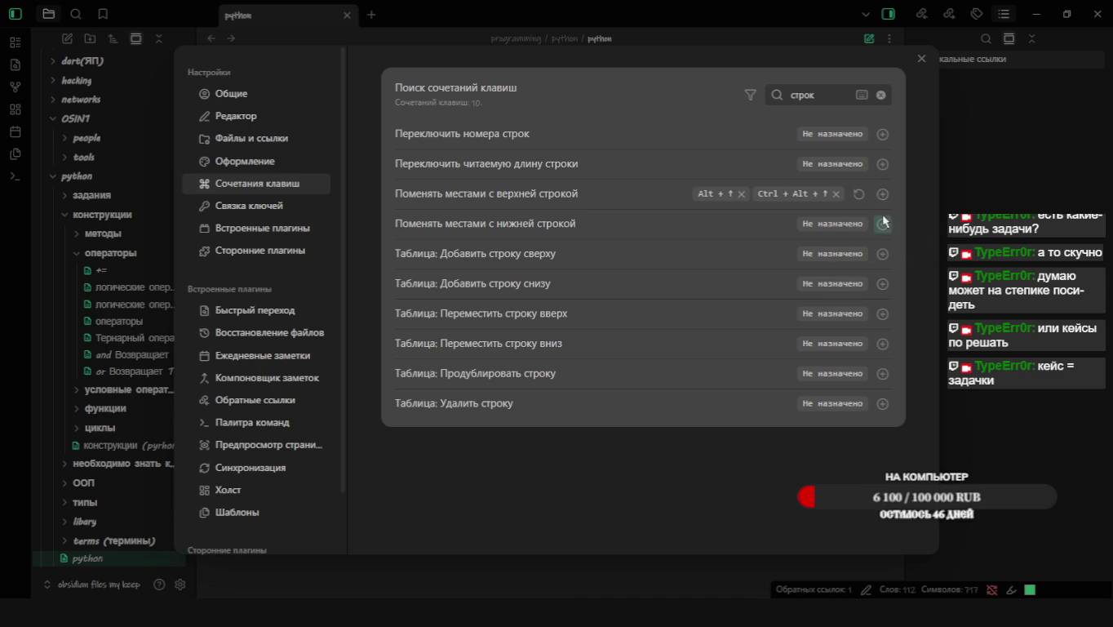
{"action": "left_click", "coordinate": [741, 193]}
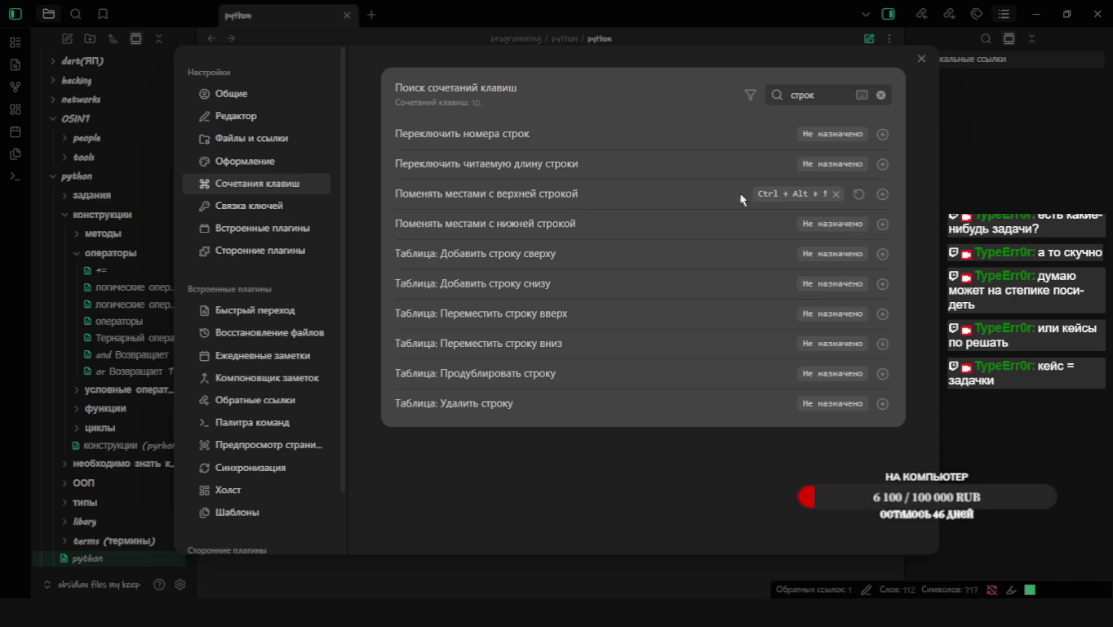
{"action": "left_click", "coordinate": [883, 227]}
{"action": "key", "text": "ctrl+alt+Down"}
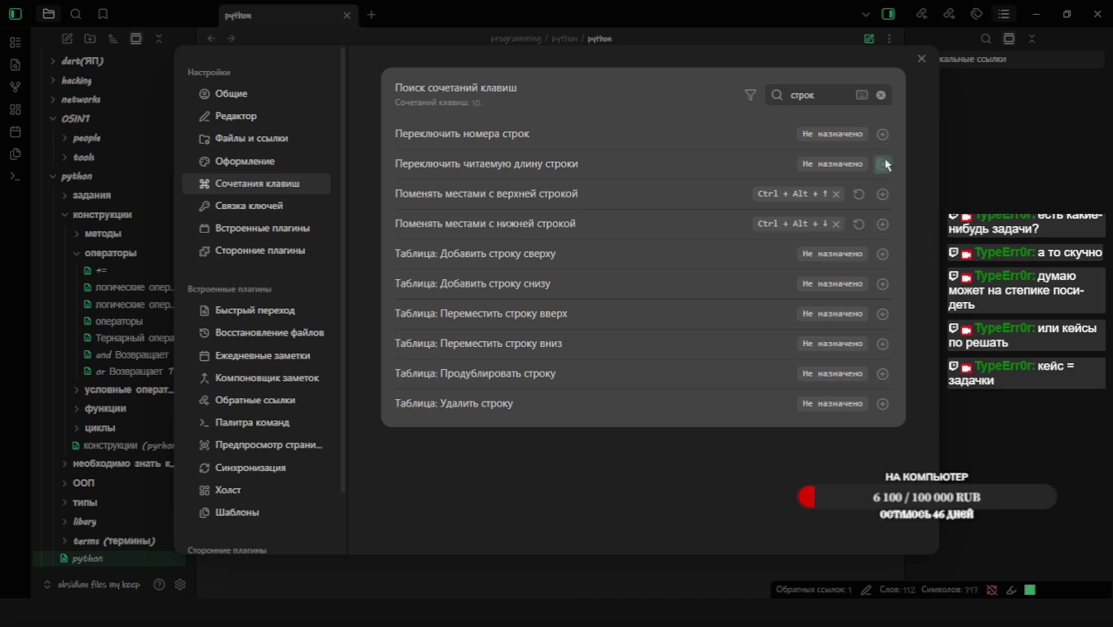
{"action": "left_click", "coordinate": [921, 59]}
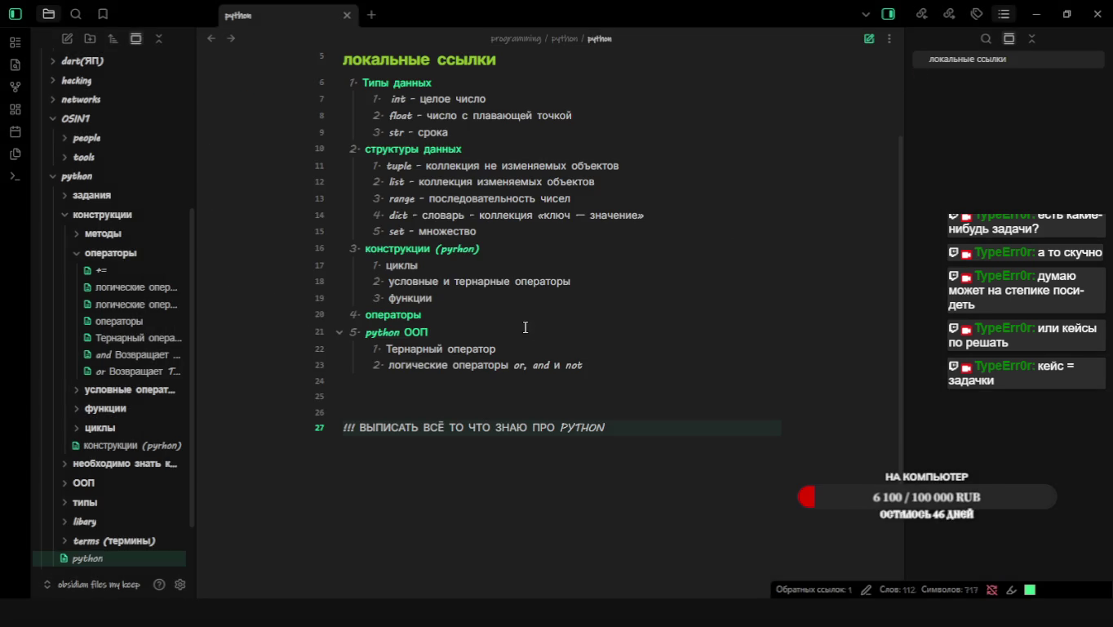
Test the new Ctrl+Alt+↑/↓ shortcuts by moving the python ООП line down and back
{"action": "left_click", "coordinate": [483, 312]}
{"action": "key", "text": "Down"}
{"action": "key", "text": "ctrl+alt+Down"}
{"action": "key", "text": "ctrl+alt+Up"}
{"action": "key", "text": "Up"}
{"action": "key", "text": "Up"}
{"action": "key", "text": "Up"}
{"action": "key", "text": "Up"}
{"action": "key", "text": "Up"}
{"action": "key", "text": "Down"}
{"action": "key", "text": "Down"}
{"action": "key", "text": "Down"}
{"action": "key", "text": "Down"}
{"action": "key", "text": "Down"}
{"action": "key", "text": "ctrl+alt+Down"}
Select both sub-items under python ООП and shift the block up and back
{"action": "key", "text": "ctrl+alt+Down"}
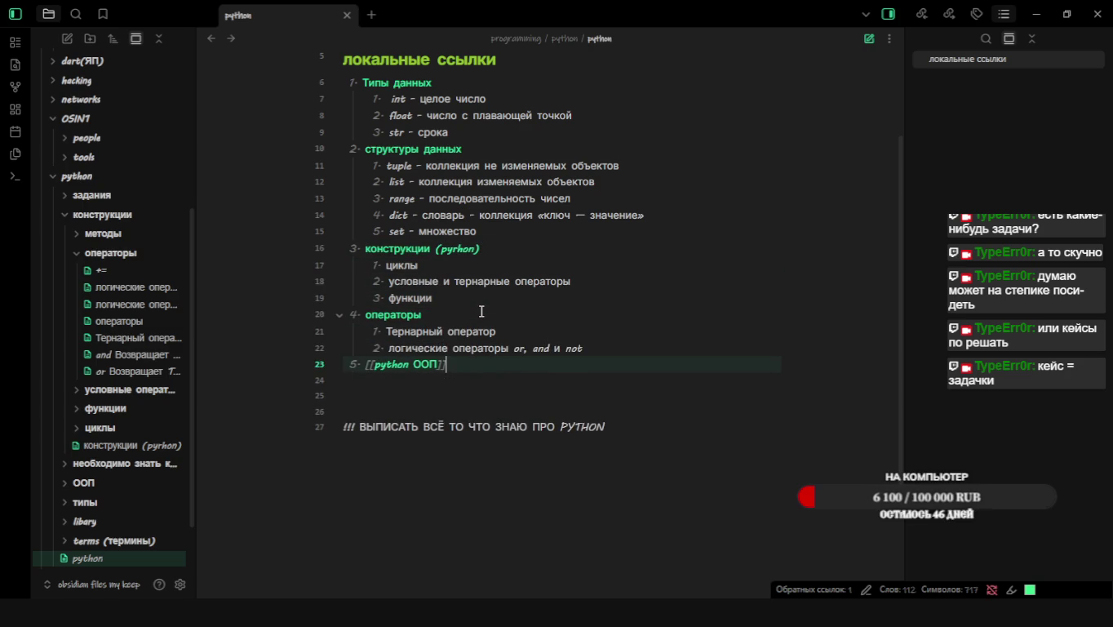
{"action": "key", "text": "ctrl+alt+Up"}
{"action": "key", "text": "ctrl+alt+Up"}
{"action": "key", "text": "Down"}
{"action": "key", "text": "Up"}
{"action": "key", "text": "shift+Down"}
{"action": "key", "text": "shift+Down"}
{"action": "key", "text": "shift+Down"}
{"action": "key", "text": "ctrl+alt+Up"}
{"action": "key", "text": "ctrl+alt+Down"}
{"action": "key", "text": "ctrl+alt+Down"}
{"action": "key", "text": "ctrl+alt+Down"}
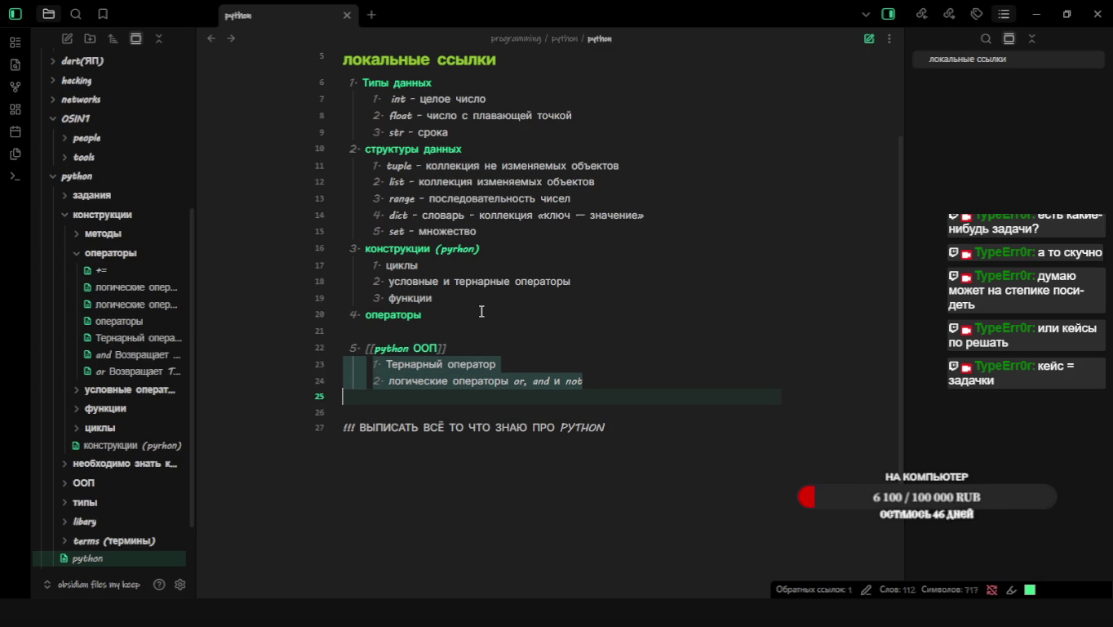
{"action": "key", "text": "ctrl+alt+Up"}
{"action": "key", "text": "ctrl+alt+Up"}
Move the Тернарный оператор and логические операторы lines to sit under операторы
{"action": "key", "text": "Up"}
{"action": "key", "text": "Up"}
{"action": "key", "text": "Up"}
{"action": "key", "text": "Up"}
{"action": "key", "text": "Up"}
{"action": "key", "text": "Down"}
{"action": "key", "text": "Down"}
{"action": "key", "text": "Down"}
{"action": "key", "text": "Down"}
{"action": "key", "text": "shift+Down"}
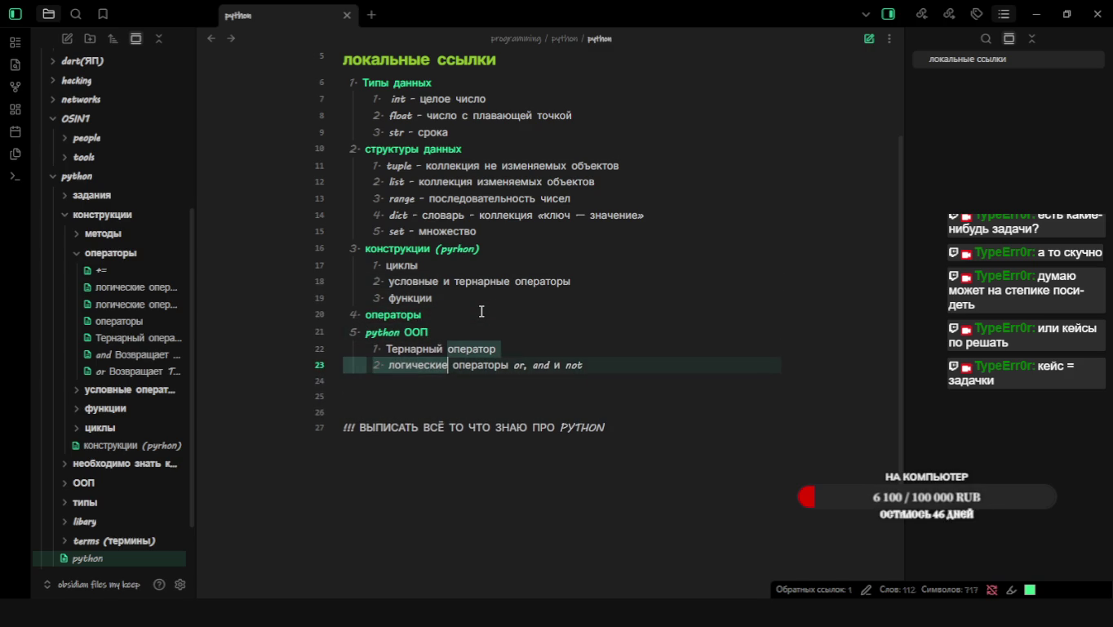
{"action": "key", "text": "ctrl+alt+Up"}
{"action": "key", "text": "ctrl+alt+Up"}
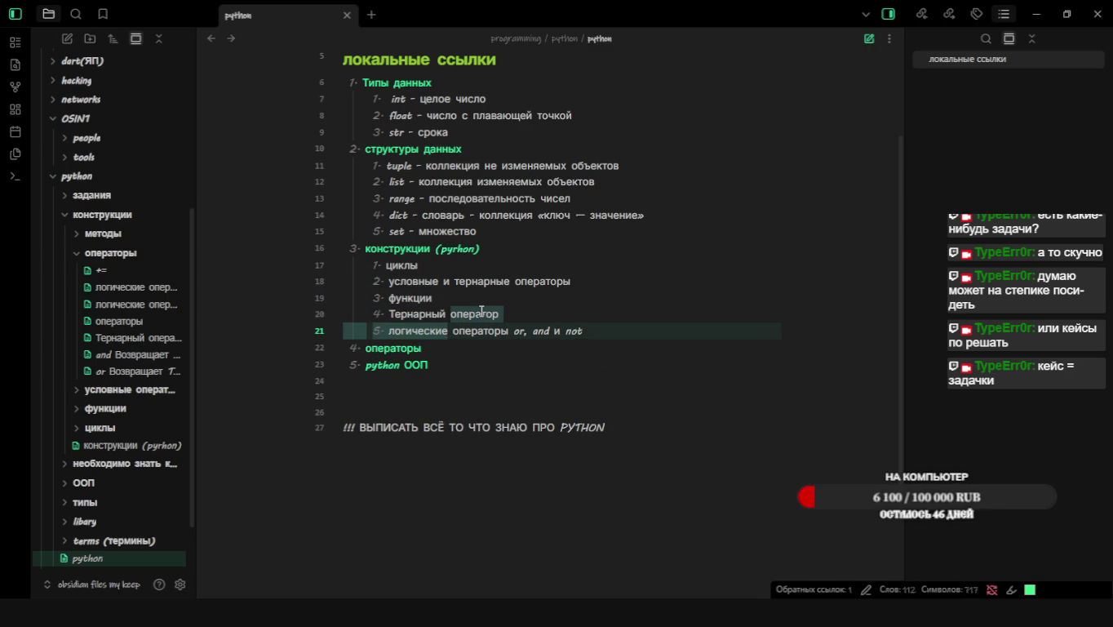
{"action": "key", "text": "ctrl+alt+Down"}
Wrap Типы данных in [[ ]] to make it a note link
{"action": "key", "text": "Up"}
{"action": "key", "text": "Up"}
{"action": "key", "text": "Up"}
{"action": "key", "text": "Up"}
{"action": "key", "text": "Up"}
{"action": "key", "text": "Up"}
{"action": "key", "text": "Up"}
{"action": "key", "text": "Up"}
{"action": "key", "text": "Up"}
{"action": "key", "text": "Up"}
{"action": "key", "text": "Up"}
{"action": "key", "text": "Up"}
{"action": "key", "text": "Up"}
{"action": "key", "text": "shift+Home"}
{"action": "type", "text": "[["}
{"action": "scroll", "coordinate": [482, 311], "scroll_direction": "up", "scroll_amount": 3}
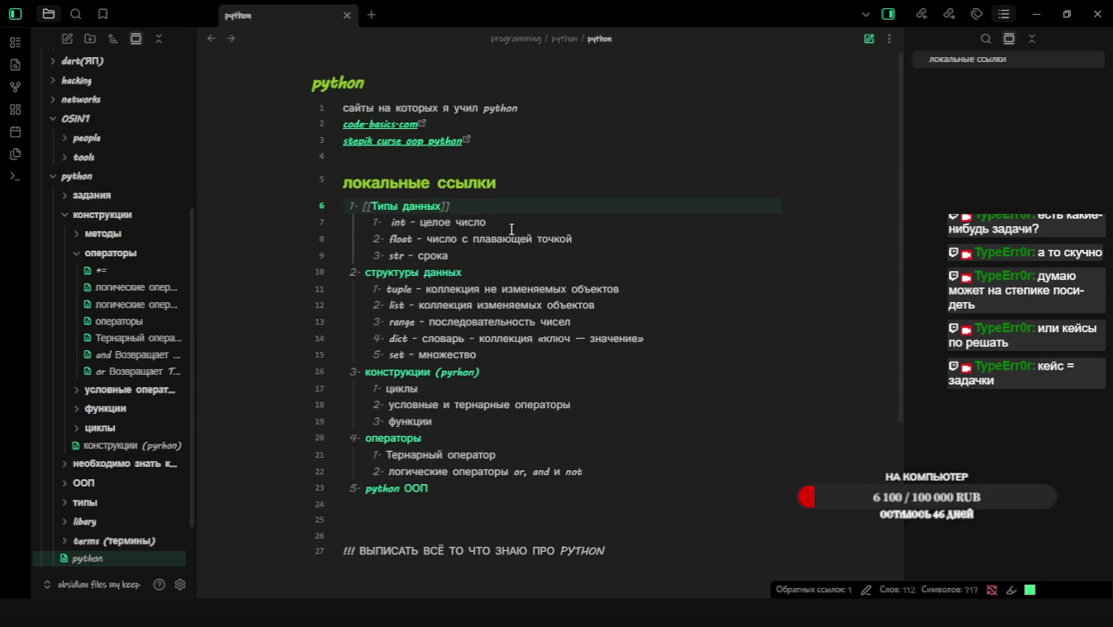
Turn операторы on line 20 into a note link with [[ ]]
{"action": "scroll", "coordinate": [571, 380], "scroll_direction": "down", "scroll_amount": 2}
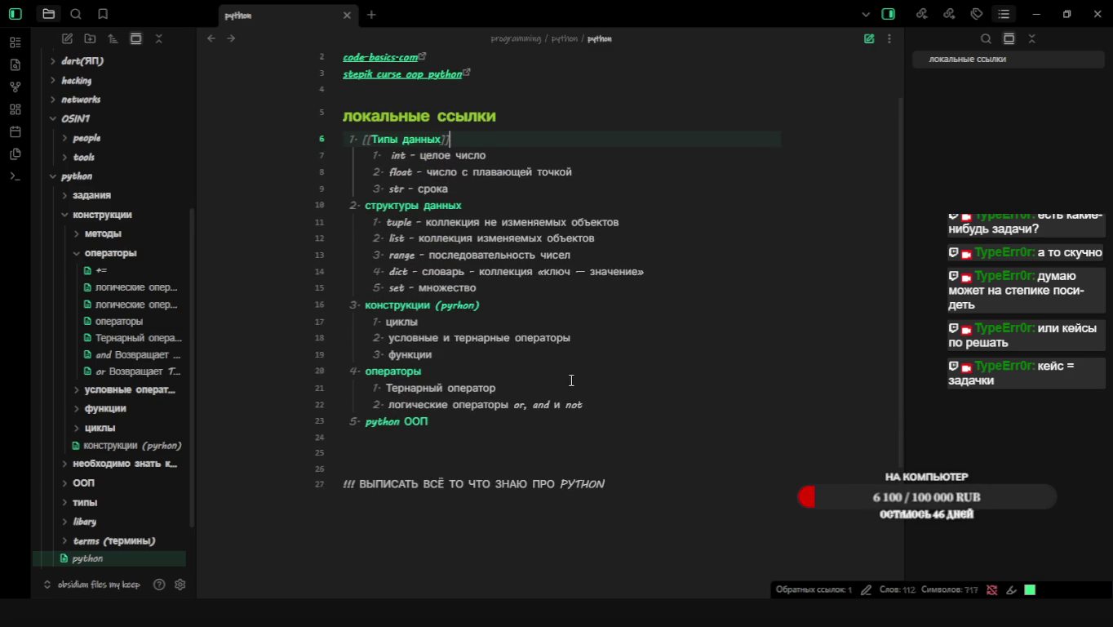
{"action": "scroll", "coordinate": [571, 380], "scroll_direction": "down", "scroll_amount": 1}
{"action": "left_click", "coordinate": [431, 338]}
{"action": "left_click", "coordinate": [406, 319]}
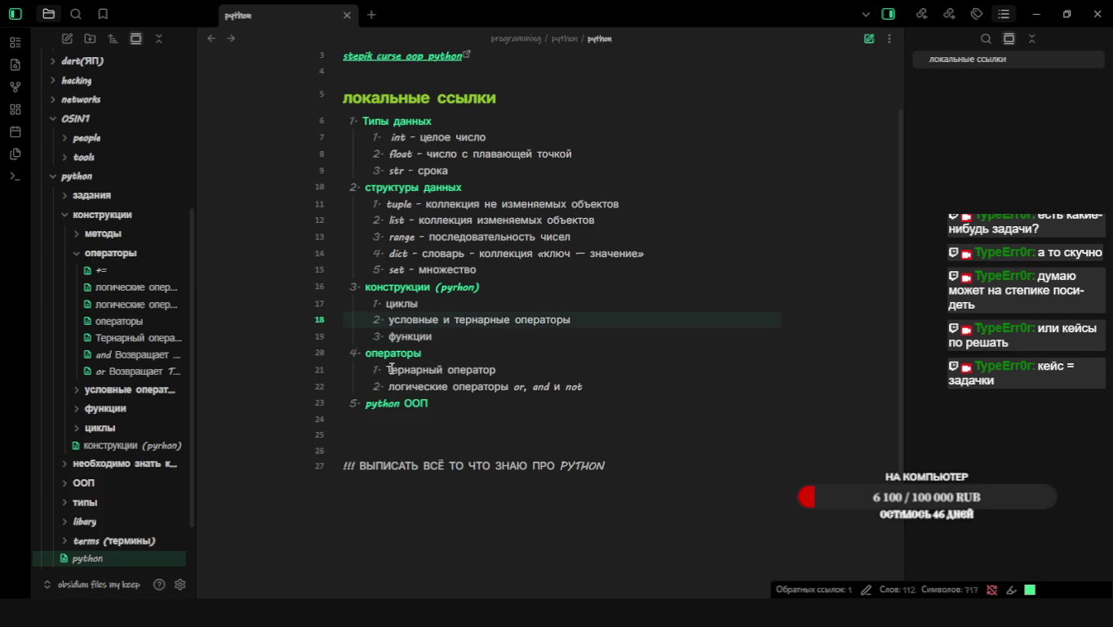
{"action": "left_click_drag", "start_coordinate": [386, 369], "coordinate": [487, 367]}
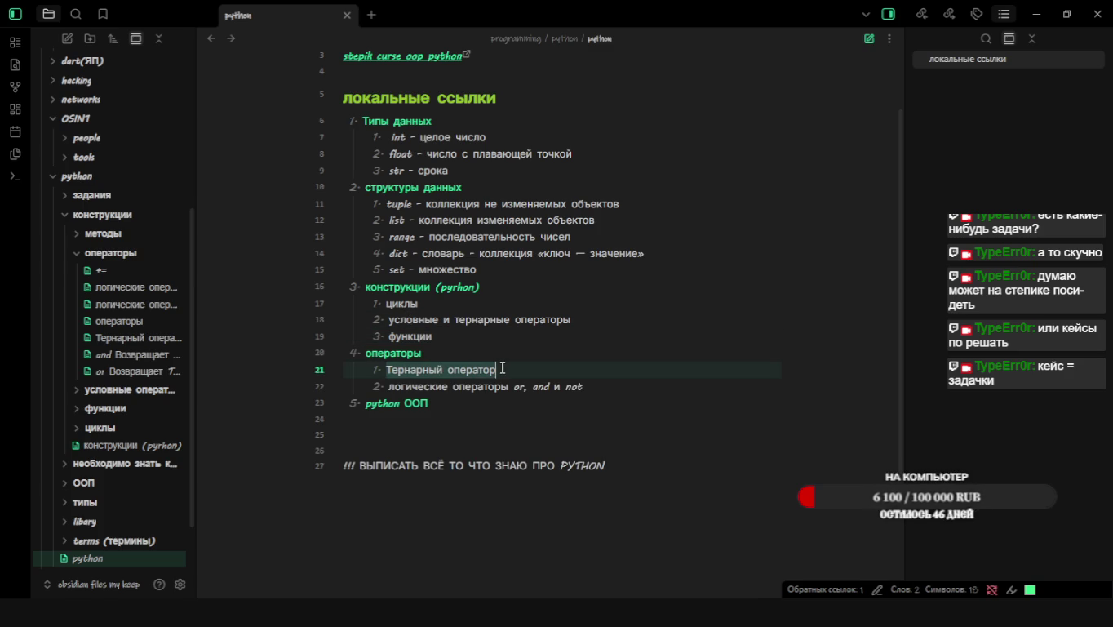
{"action": "left_click", "coordinate": [404, 320]}
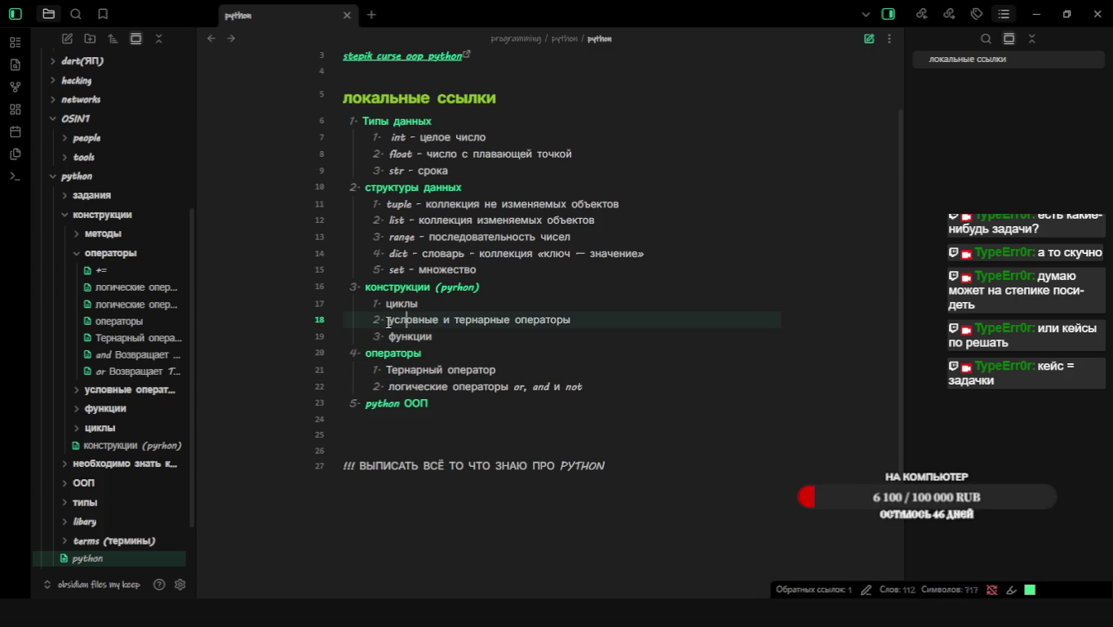
{"action": "left_click_drag", "start_coordinate": [388, 320], "coordinate": [571, 325]}
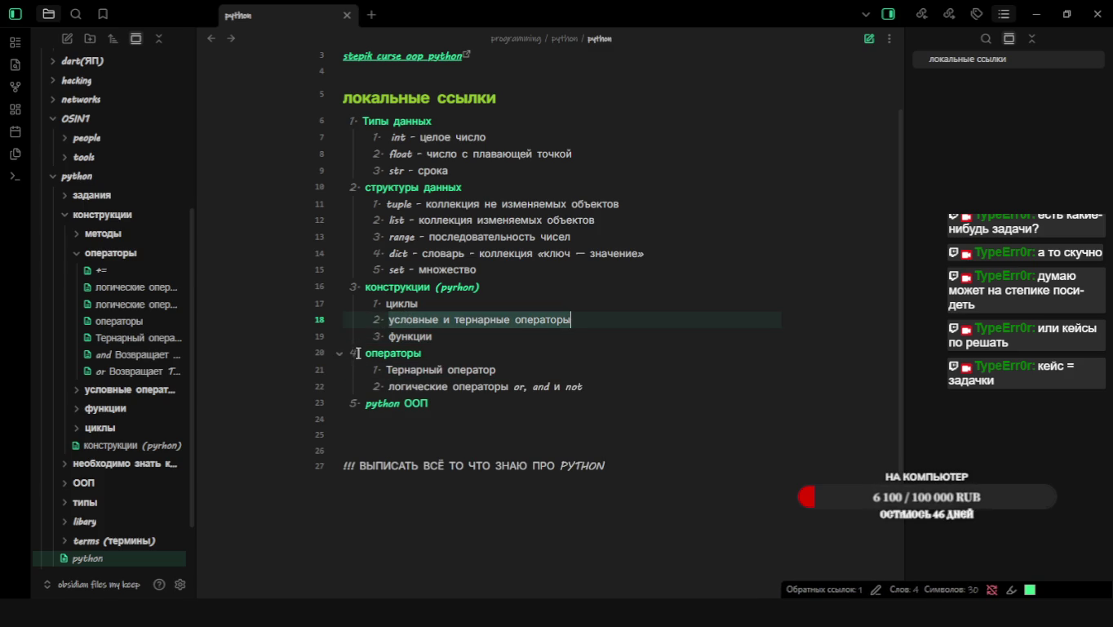
{"action": "left_click_drag", "start_coordinate": [365, 353], "coordinate": [460, 355]}
{"action": "type", "text": "[["}
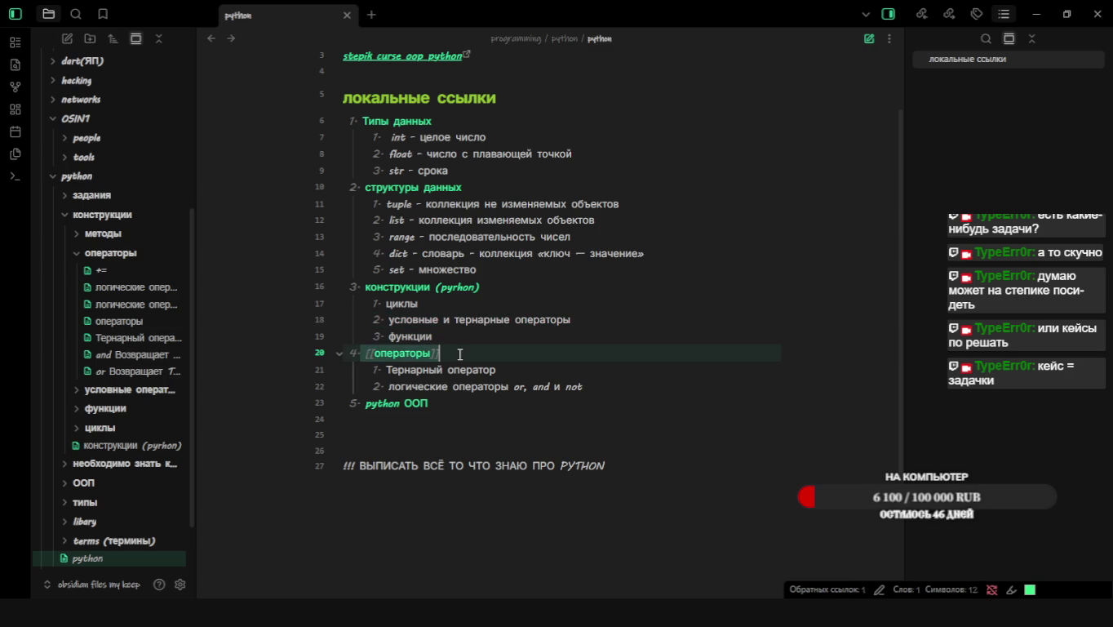
Make логические операторы item 1, above Тернарный оператор
{"action": "left_click", "coordinate": [493, 382]}
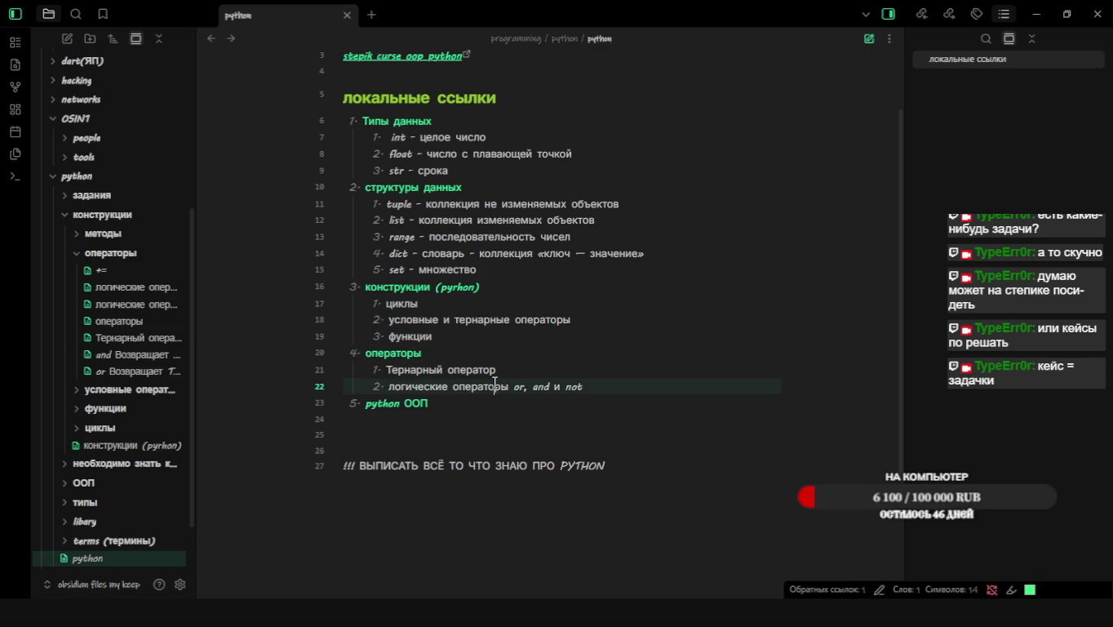
{"action": "key", "text": "alt+Up"}
{"action": "key", "text": "alt+Up"}
{"action": "key", "text": "alt+Up"}
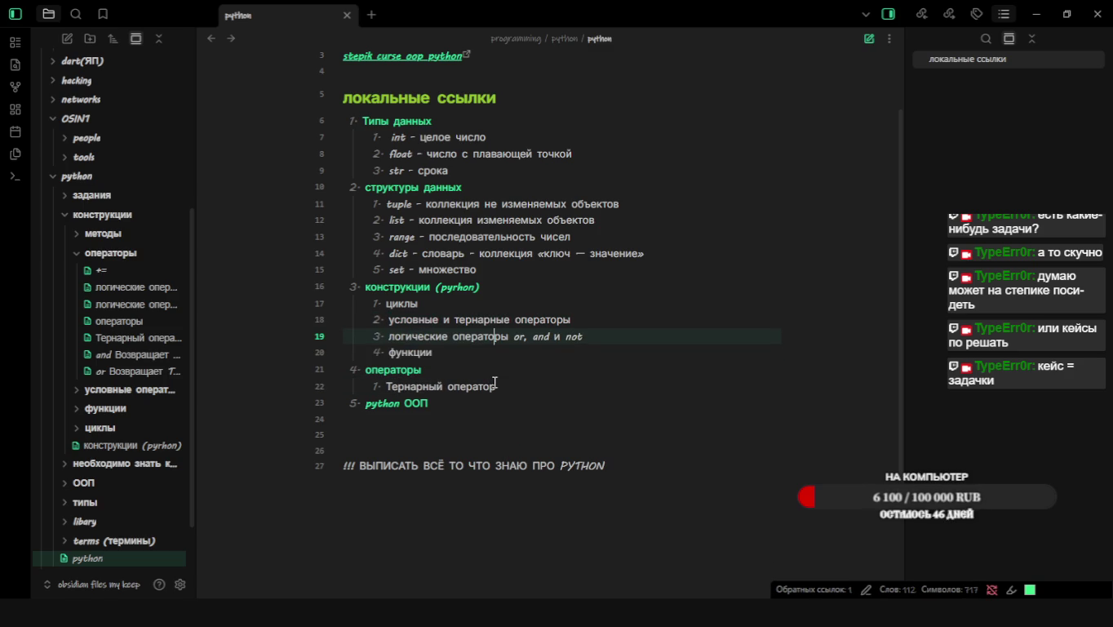
{"action": "key", "text": "alt+Down"}
{"action": "key", "text": "alt+Down"}
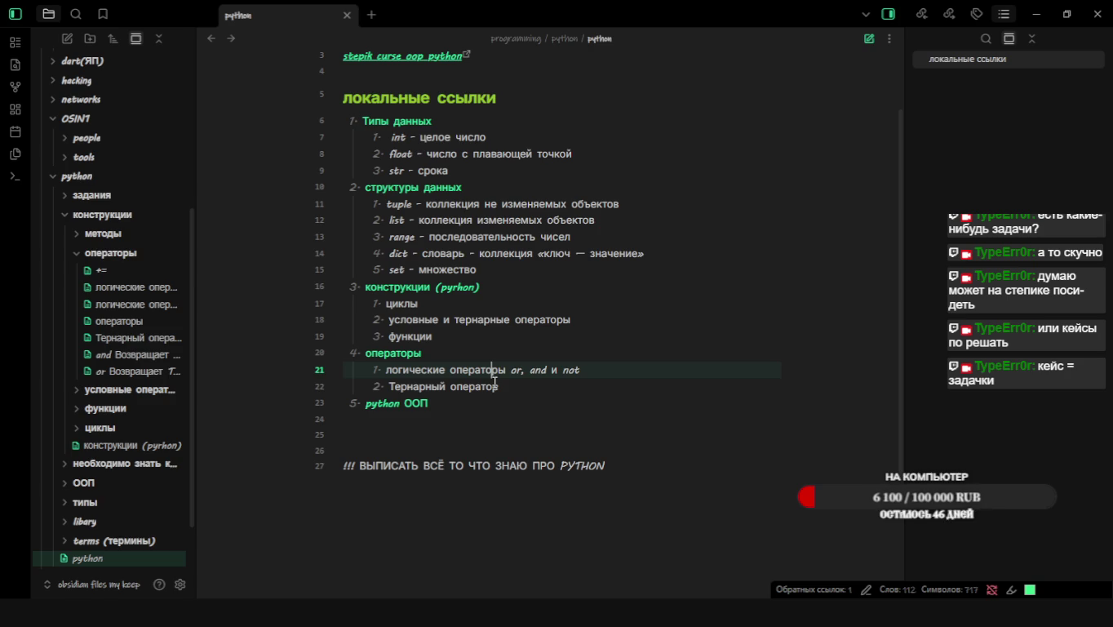
Follow the link to the конструкции (pyrhon) note and go to its empty last line
{"action": "key", "text": "Up"}
{"action": "key", "text": "Up"}
{"action": "left_click", "coordinate": [562, 320]}
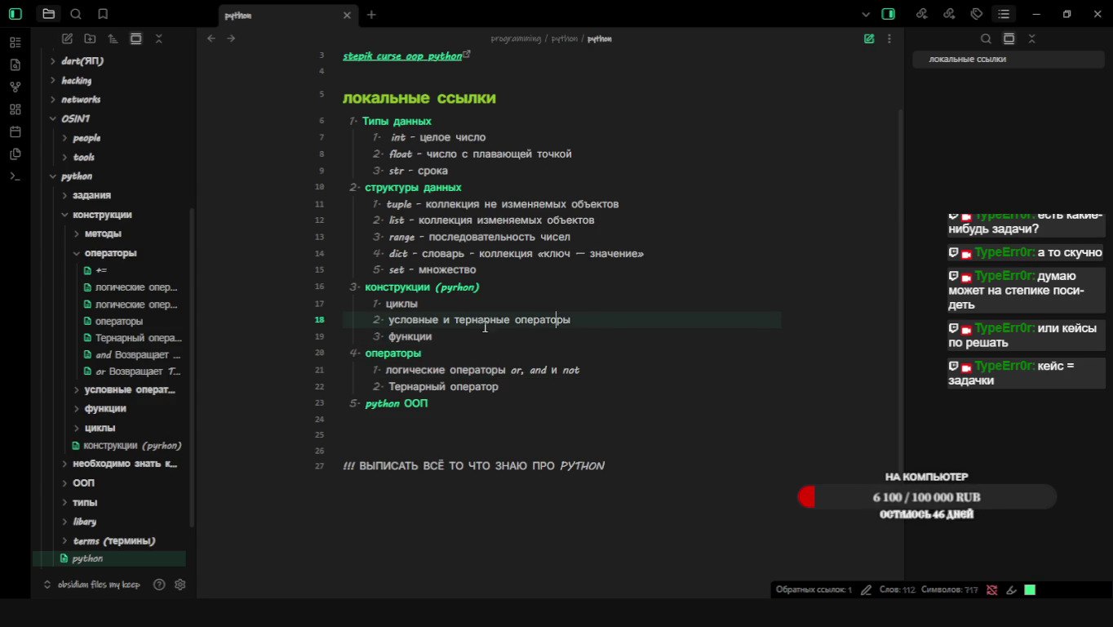
{"action": "left_click", "coordinate": [418, 294]}
{"action": "left_click", "coordinate": [471, 173]}
{"action": "key", "text": "BackSpace"}
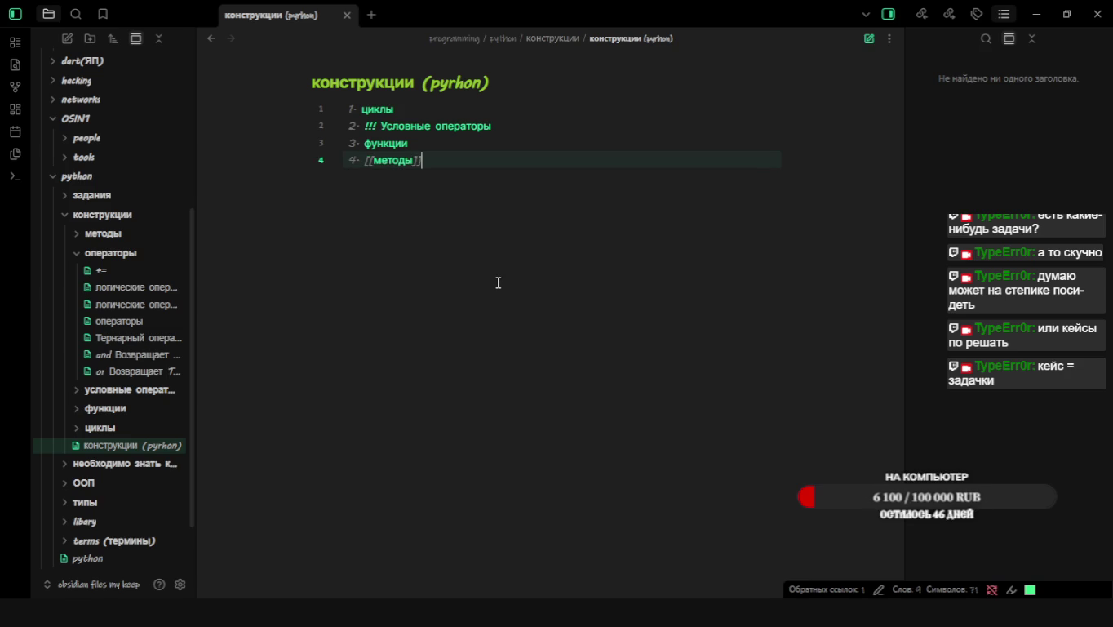
{"action": "key", "text": "ctrl+e"}
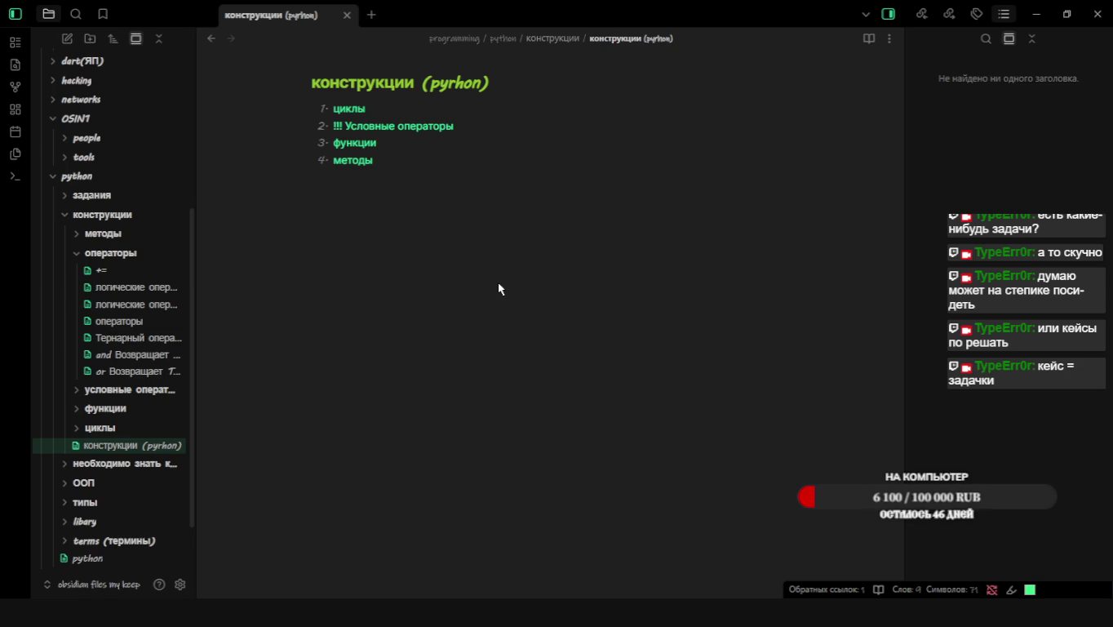
{"action": "left_click", "coordinate": [349, 109]}
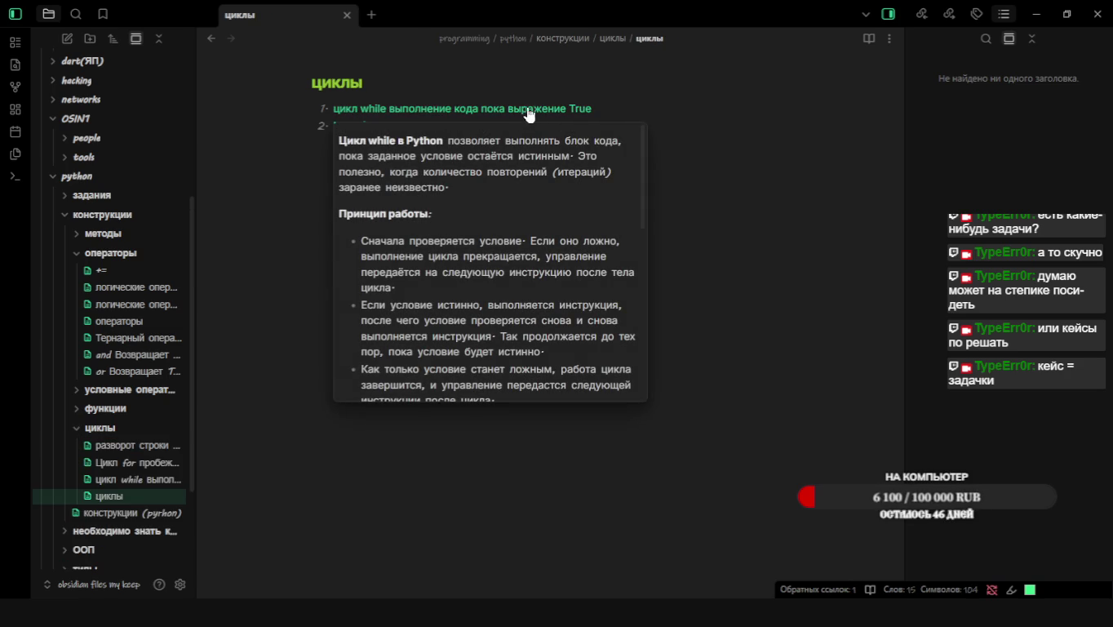
{"action": "scroll", "coordinate": [442, 241], "scroll_direction": "down", "scroll_amount": 2}
{"action": "scroll", "coordinate": [441, 242], "scroll_direction": "down", "scroll_amount": 2}
{"action": "scroll", "coordinate": [443, 242], "scroll_direction": "down", "scroll_amount": 1}
{"action": "scroll", "coordinate": [442, 241], "scroll_direction": "down", "scroll_amount": 1}
{"action": "scroll", "coordinate": [442, 241], "scroll_direction": "down", "scroll_amount": 1}
{"action": "scroll", "coordinate": [443, 242], "scroll_direction": "down", "scroll_amount": 1}
{"action": "scroll", "coordinate": [441, 242], "scroll_direction": "down", "scroll_amount": 2}
{"action": "scroll", "coordinate": [442, 241], "scroll_direction": "down", "scroll_amount": 3}
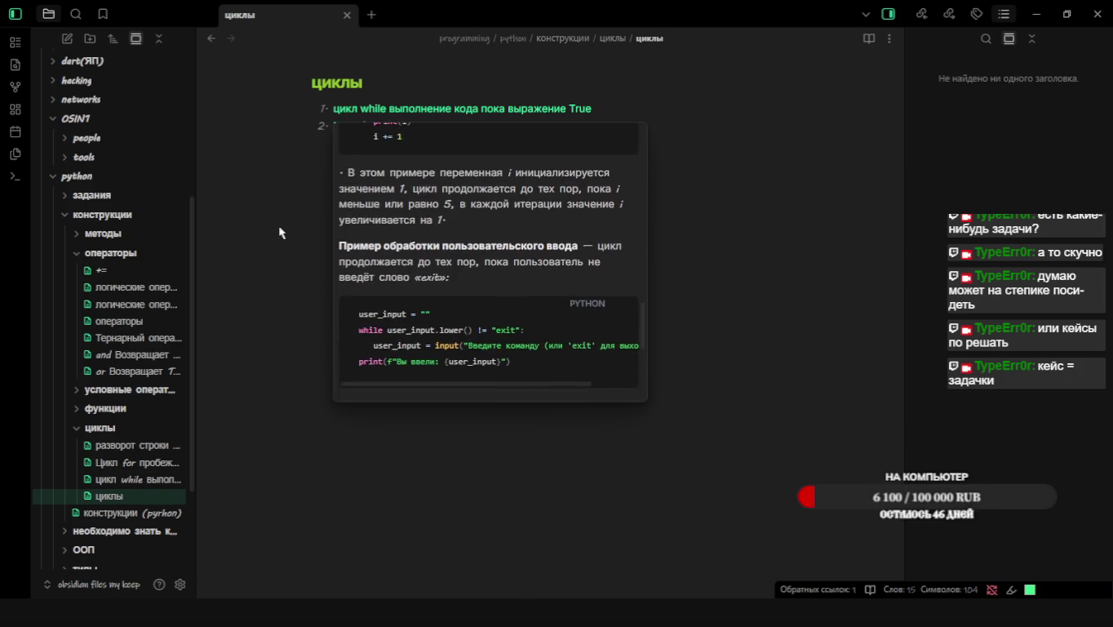
{"action": "mouse_move", "coordinate": [452, 127]}
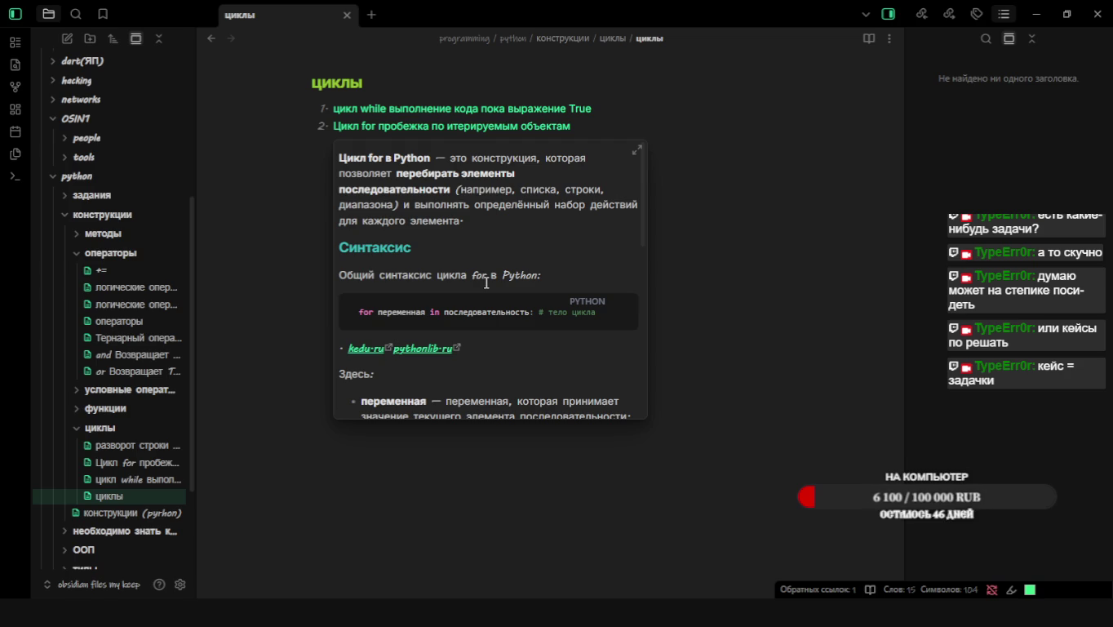
{"action": "scroll", "coordinate": [487, 282], "scroll_direction": "down", "scroll_amount": 1}
{"action": "scroll", "coordinate": [486, 283], "scroll_direction": "down", "scroll_amount": 1}
{"action": "scroll", "coordinate": [485, 282], "scroll_direction": "down", "scroll_amount": 2}
{"action": "scroll", "coordinate": [486, 282], "scroll_direction": "down", "scroll_amount": 1}
{"action": "scroll", "coordinate": [485, 285], "scroll_direction": "down", "scroll_amount": 1}
{"action": "scroll", "coordinate": [487, 285], "scroll_direction": "down", "scroll_amount": 1}
{"action": "scroll", "coordinate": [487, 286], "scroll_direction": "up", "scroll_amount": 6}
{"action": "key", "text": "ctrl+e"}
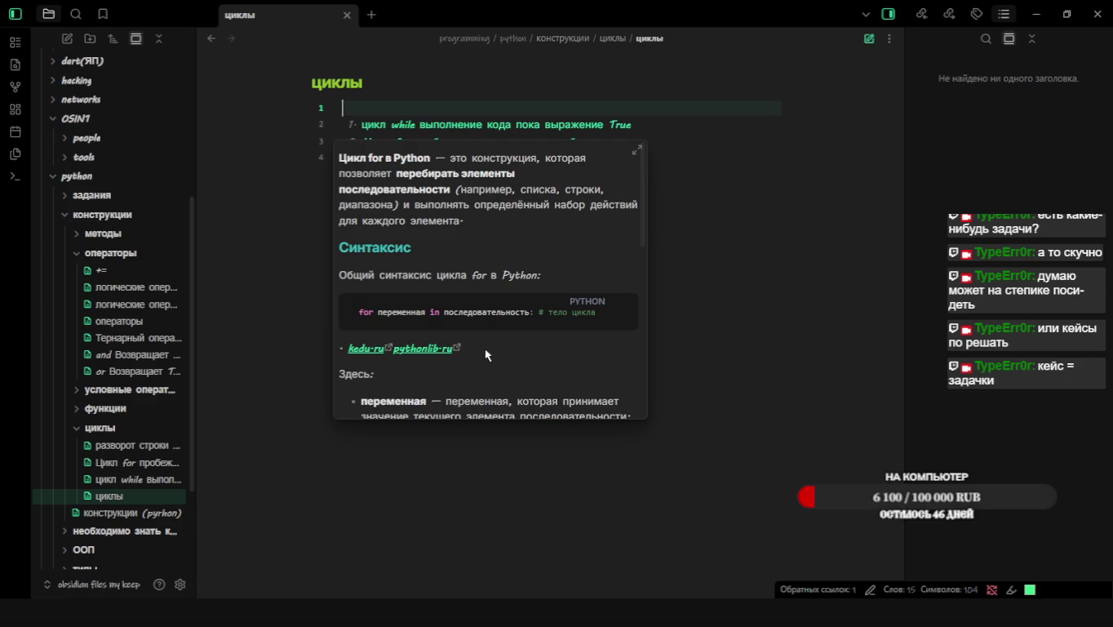
{"action": "key", "text": "ctrl+e"}
{"action": "scroll", "coordinate": [504, 356], "scroll_direction": "down", "scroll_amount": 5}
{"action": "scroll", "coordinate": [508, 359], "scroll_direction": "down", "scroll_amount": 2}
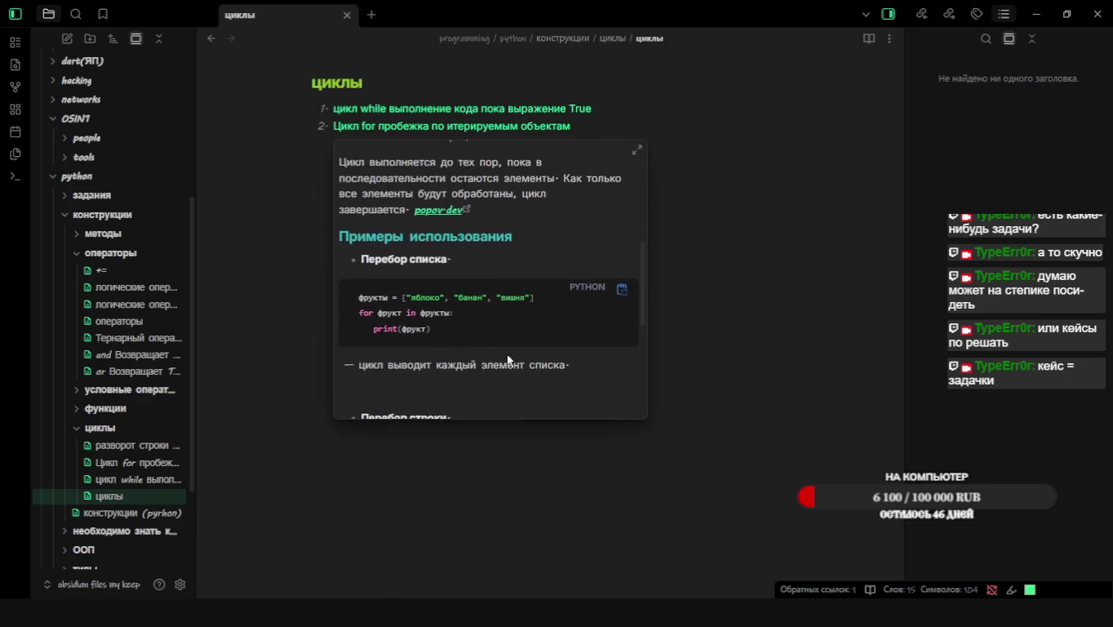
{"action": "scroll", "coordinate": [509, 361], "scroll_direction": "down", "scroll_amount": 1}
{"action": "scroll", "coordinate": [508, 361], "scroll_direction": "down", "scroll_amount": 2}
{"action": "scroll", "coordinate": [507, 361], "scroll_direction": "down", "scroll_amount": 2}
{"action": "scroll", "coordinate": [508, 360], "scroll_direction": "down", "scroll_amount": 3}
{"action": "scroll", "coordinate": [508, 361], "scroll_direction": "down", "scroll_amount": 3}
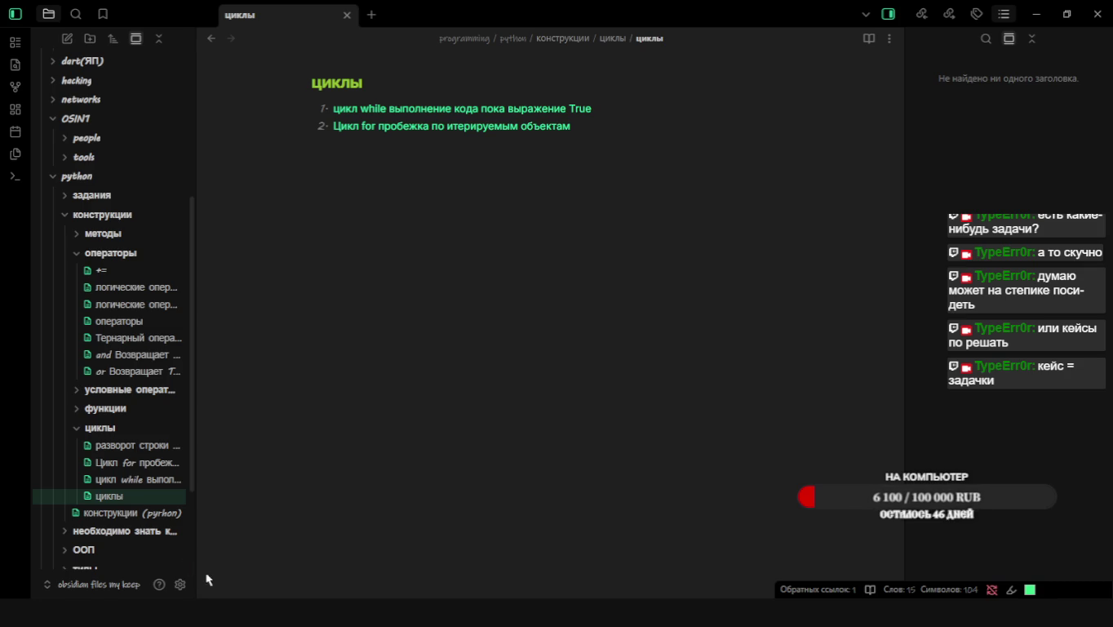
{"action": "left_click", "coordinate": [180, 584]}
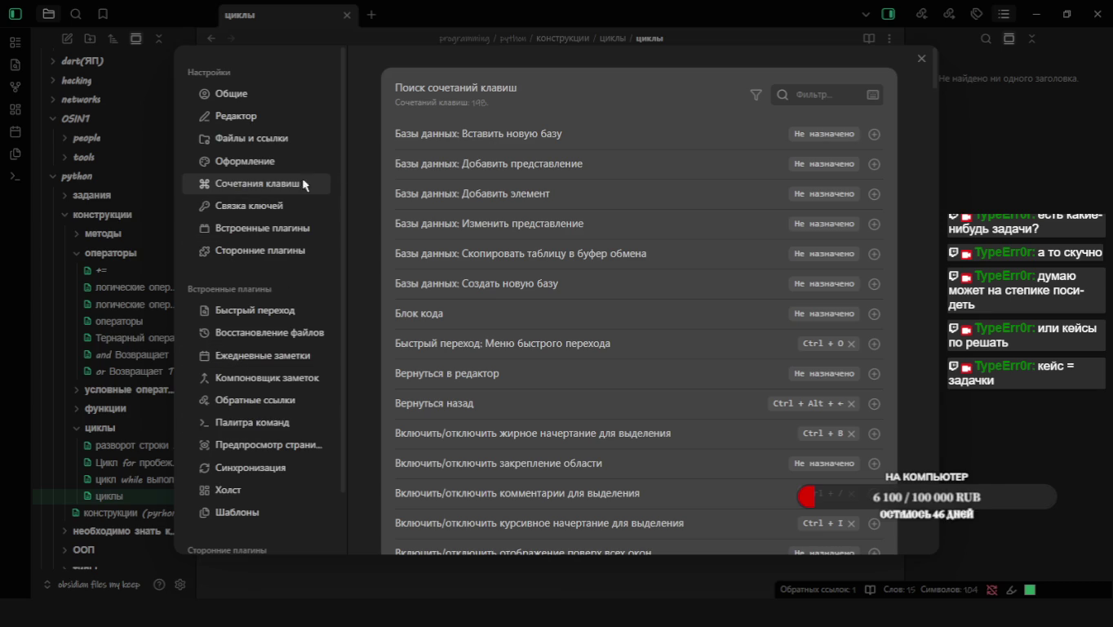
Make Alt+← the go-back hotkey, removing the old Ctrl+Alt+← binding
{"action": "left_click", "coordinate": [823, 92]}
{"action": "type", "text": "п"}
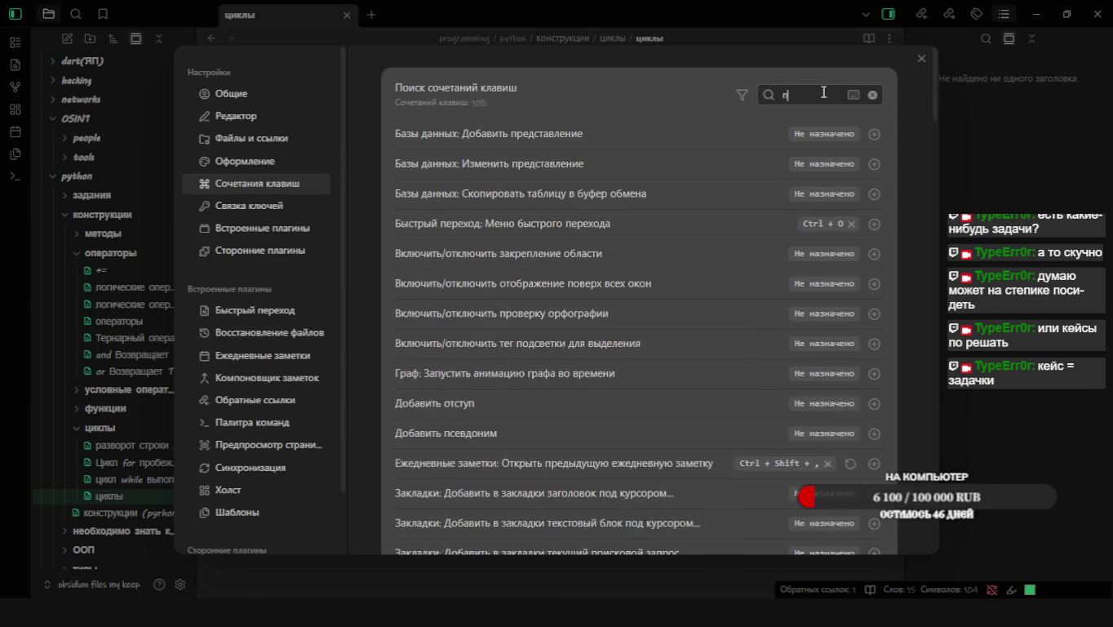
{"action": "type", "text": "ре"}
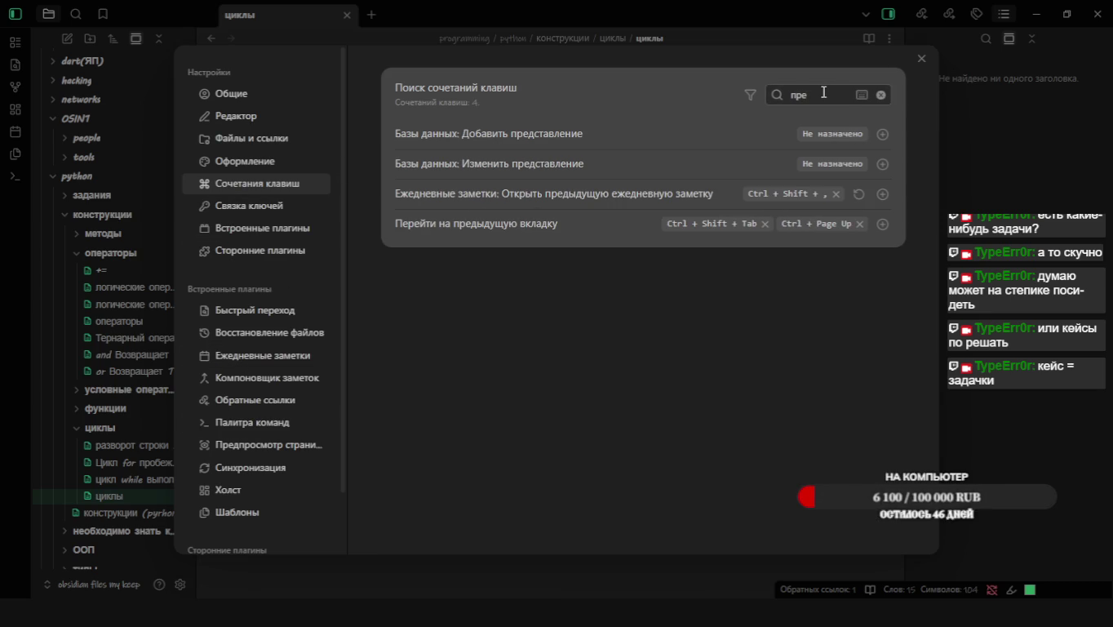
{"action": "key", "text": "BackSpace"}
{"action": "key", "text": "BackSpace"}
{"action": "key", "text": "BackSpace"}
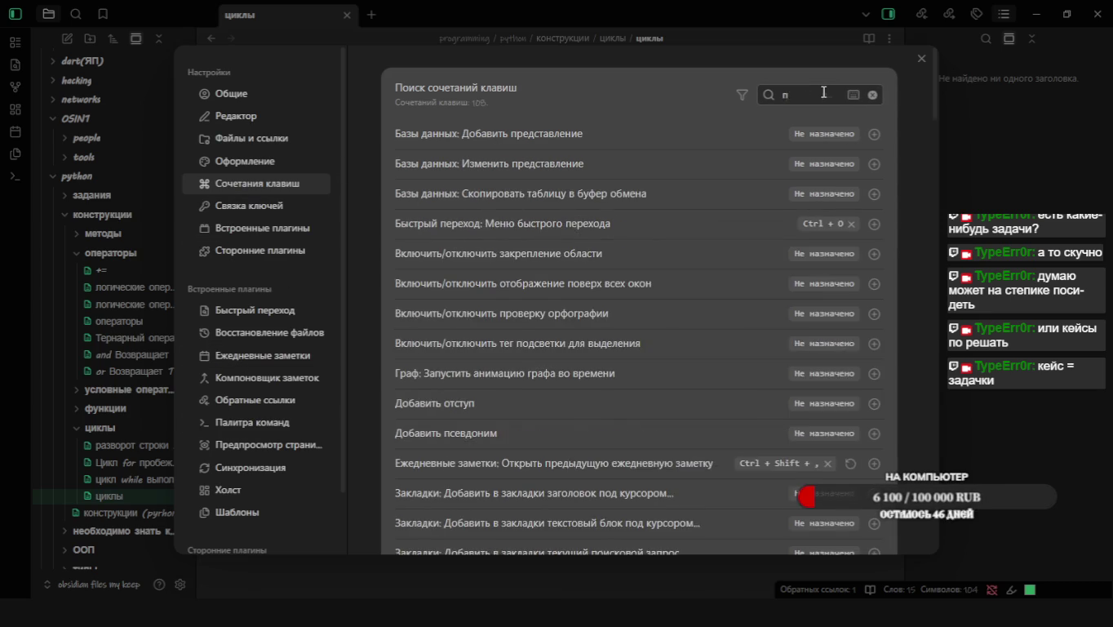
{"action": "type", "text": "наза"}
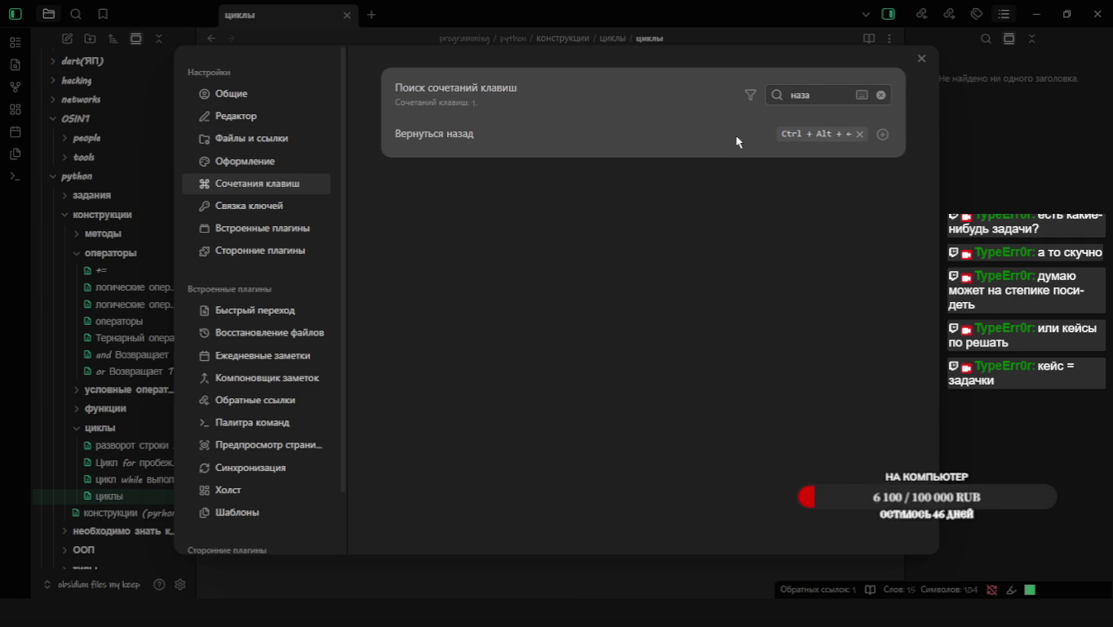
{"action": "left_click", "coordinate": [881, 135]}
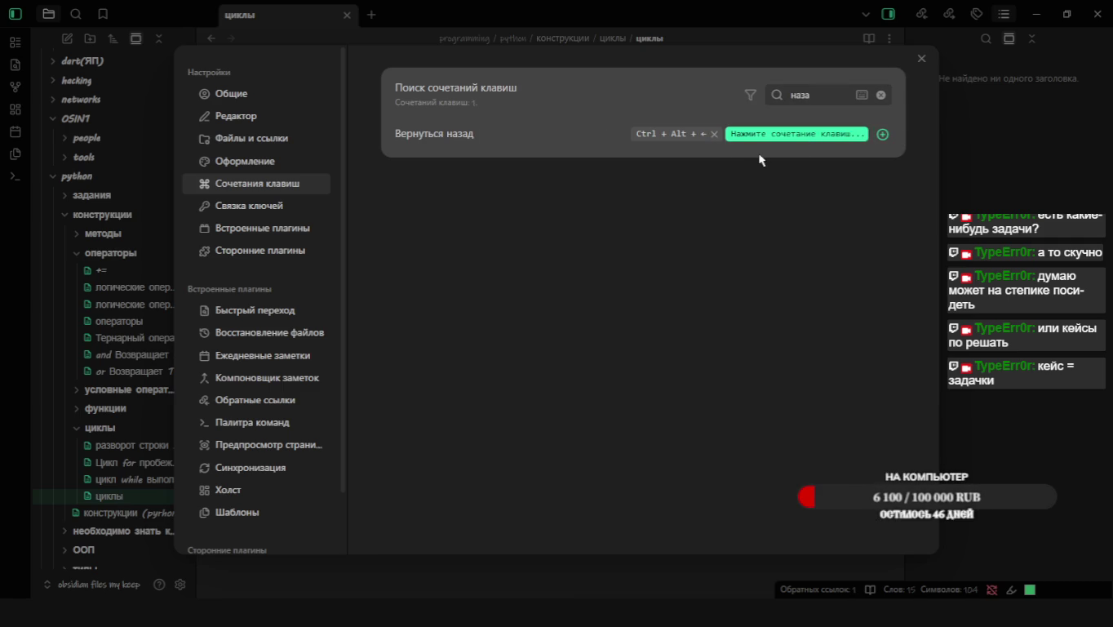
{"action": "key", "text": "alt+Left"}
{"action": "left_click", "coordinate": [777, 136]}
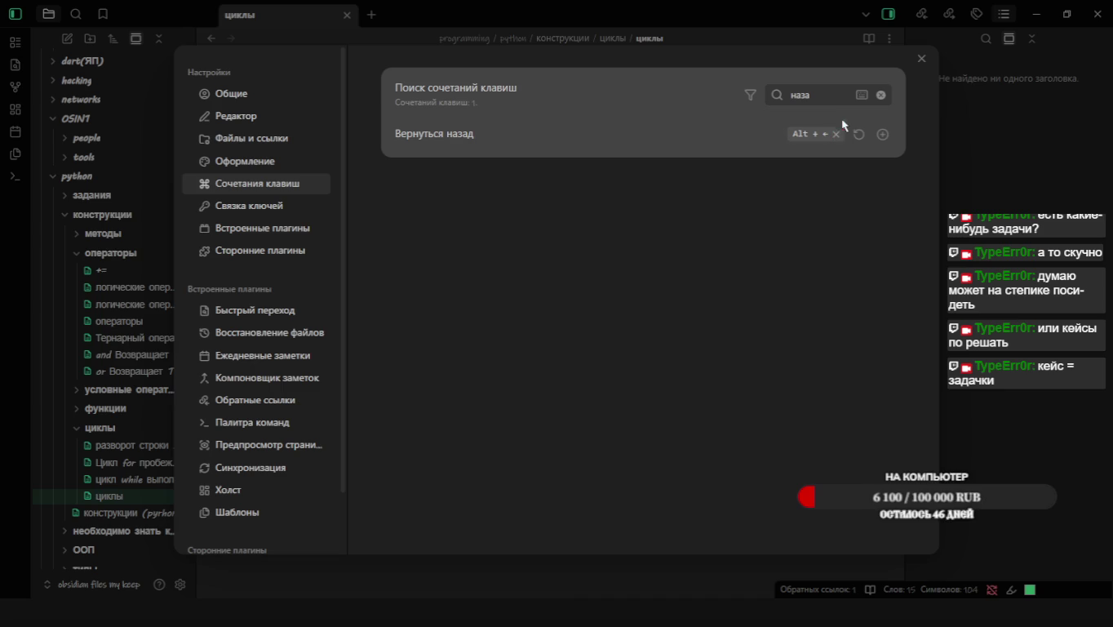
Replace the go-forward hotkey with Alt+→, then test going back to the previous note
{"action": "key", "text": "BackSpace"}
{"action": "key", "text": "BackSpace"}
{"action": "key", "text": "BackSpace"}
{"action": "key", "text": "BackSpace"}
{"action": "type", "text": "впе"}
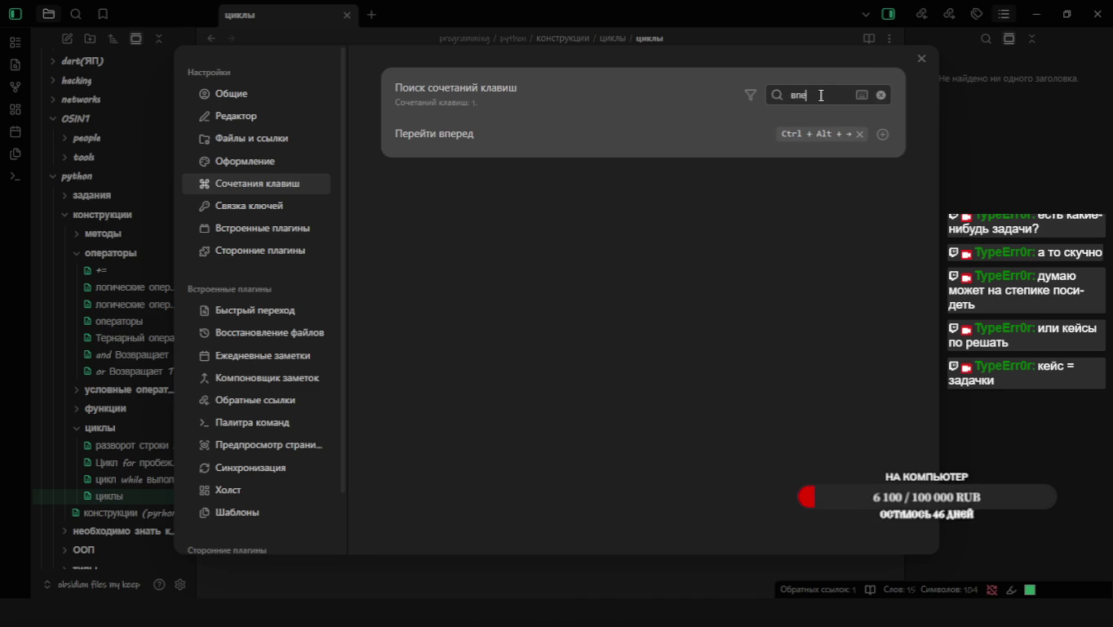
{"action": "left_click", "coordinate": [860, 134]}
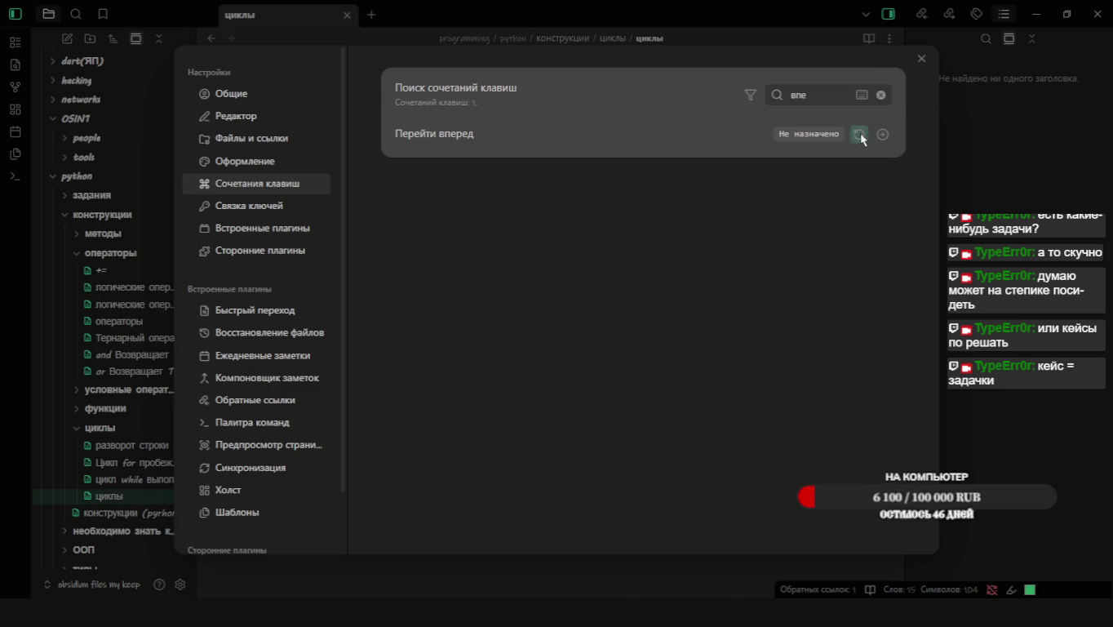
{"action": "left_click", "coordinate": [881, 134]}
{"action": "key", "text": "alt+Right"}
{"action": "left_click", "coordinate": [881, 96]}
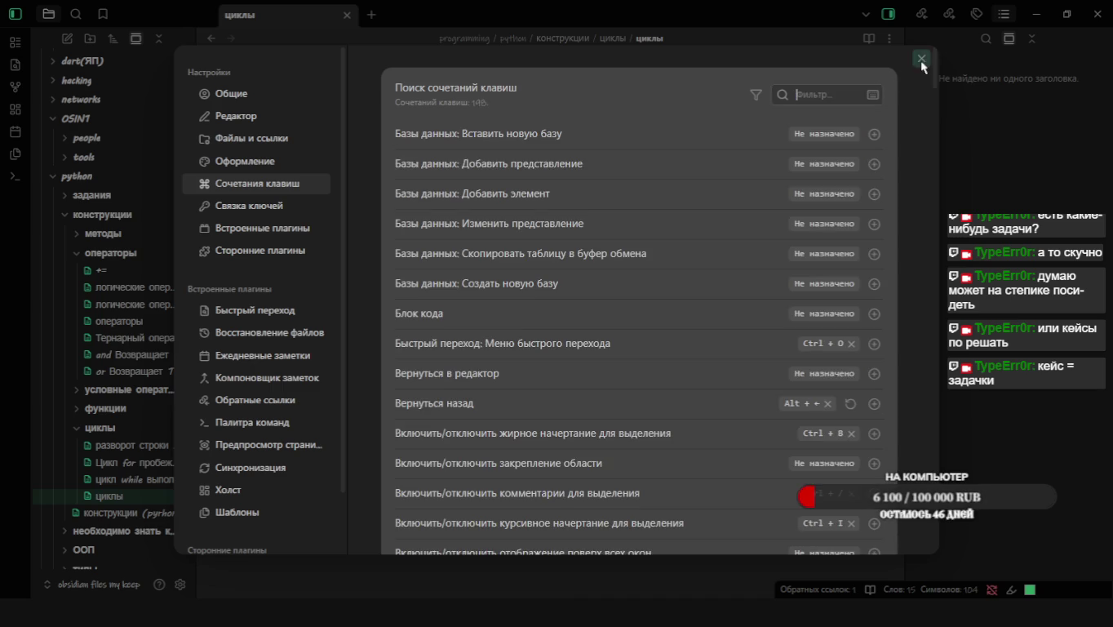
{"action": "left_click", "coordinate": [921, 58]}
{"action": "key", "text": "alt+Left"}
Test Alt+←/→ between конструкции (pyrhon), !!! Условные операторы and операторы, ending on python
{"action": "key", "text": "alt+Right"}
{"action": "key", "text": "alt+Left"}
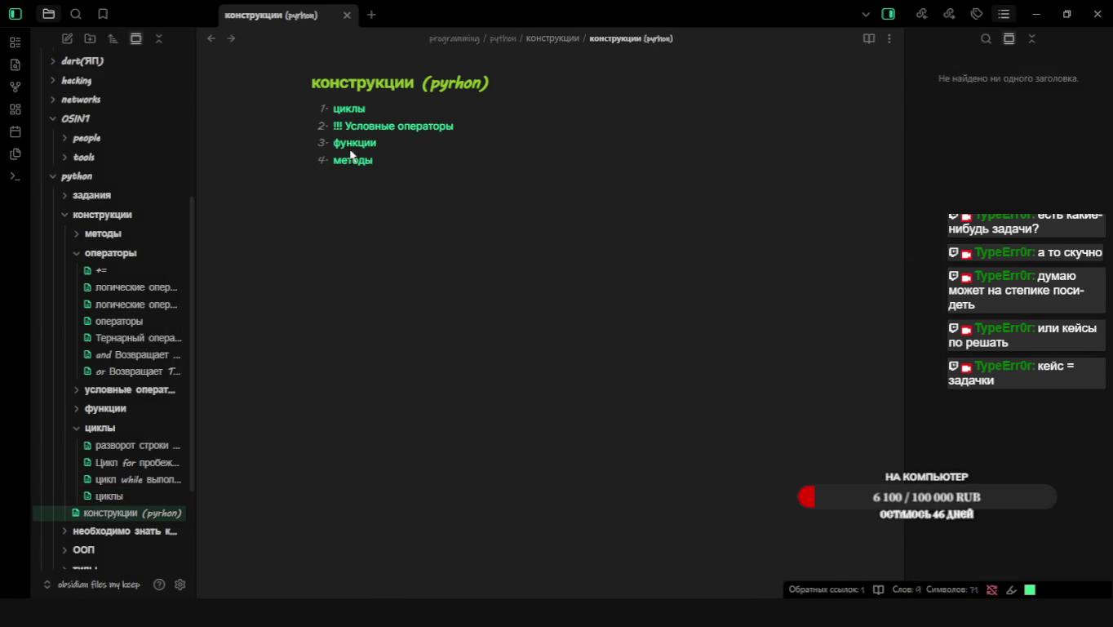
{"action": "left_click", "coordinate": [378, 128]}
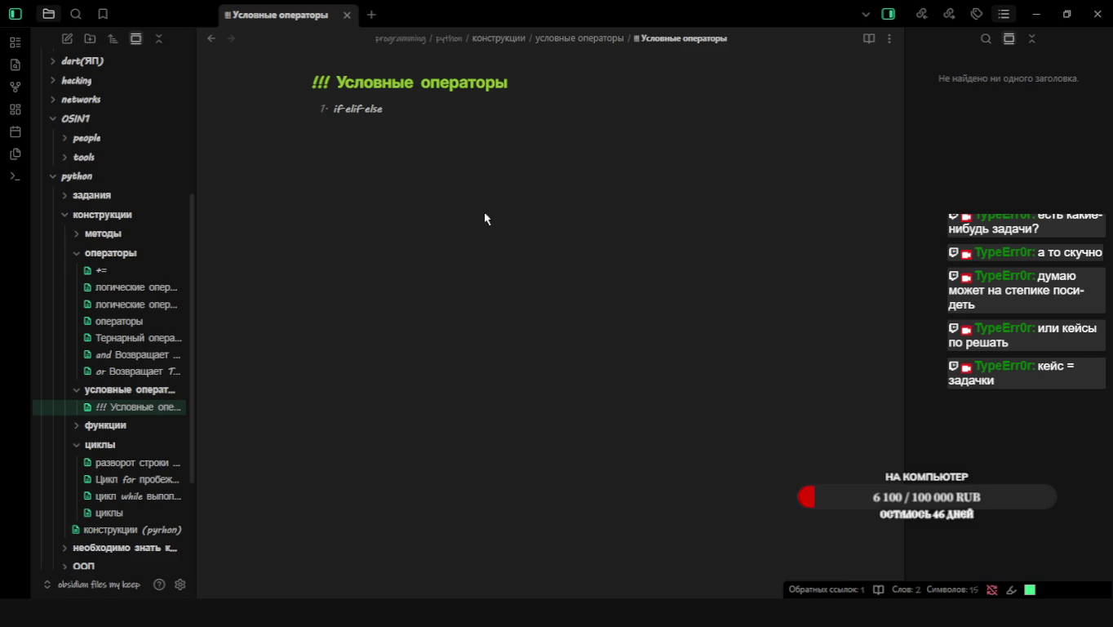
{"action": "key", "text": "alt+Left"}
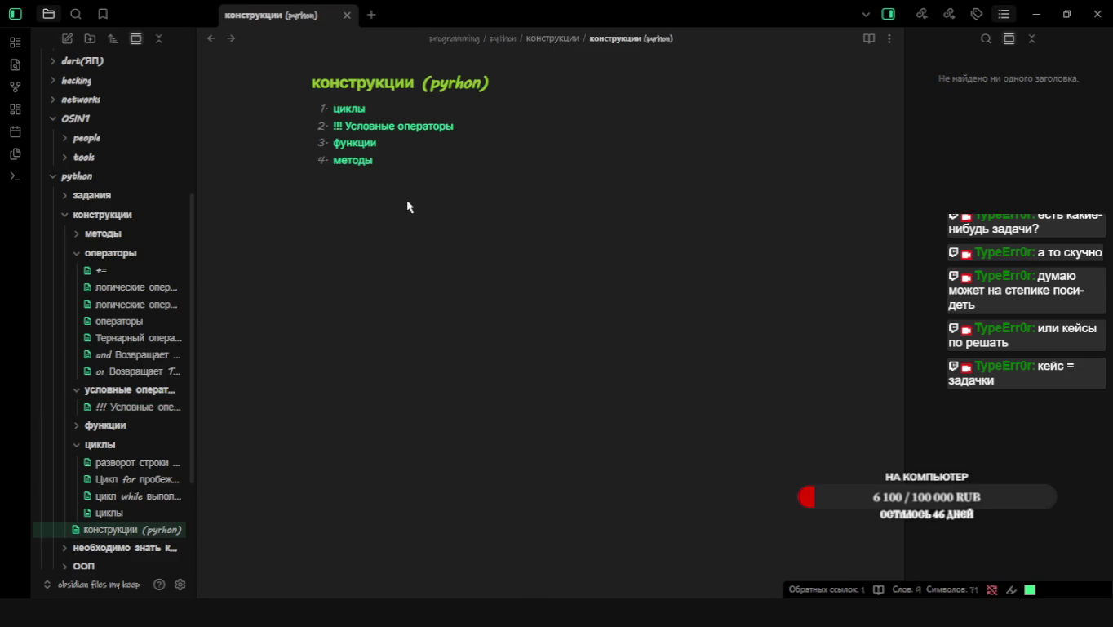
{"action": "key", "text": "alt+Right"}
{"action": "key", "text": "alt+Left"}
{"action": "key", "text": "alt+Left"}
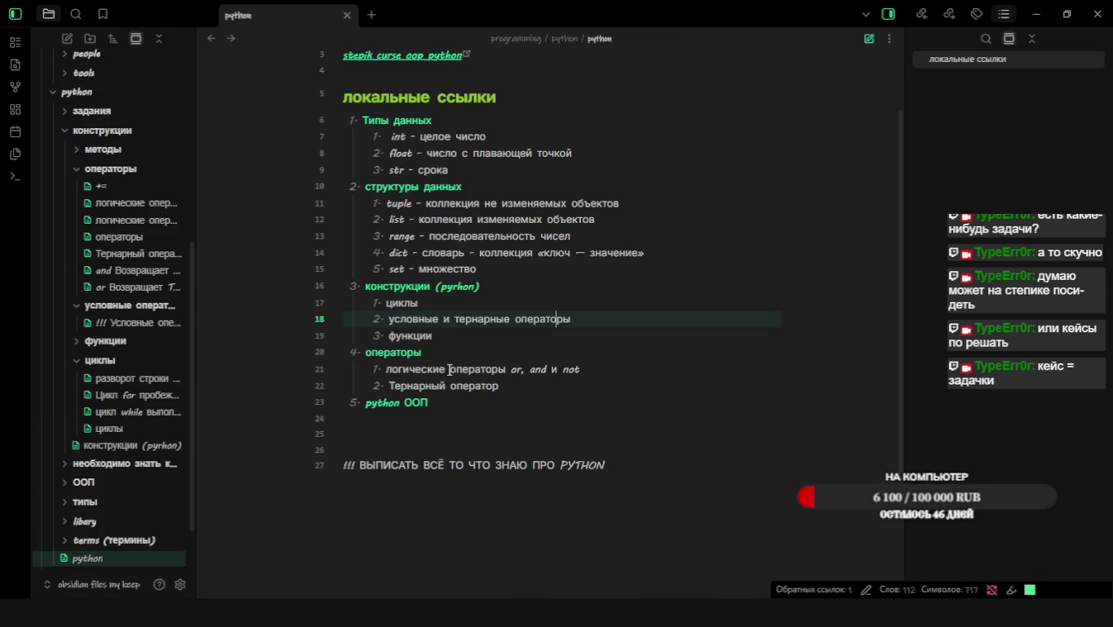
{"action": "left_click", "coordinate": [392, 352]}
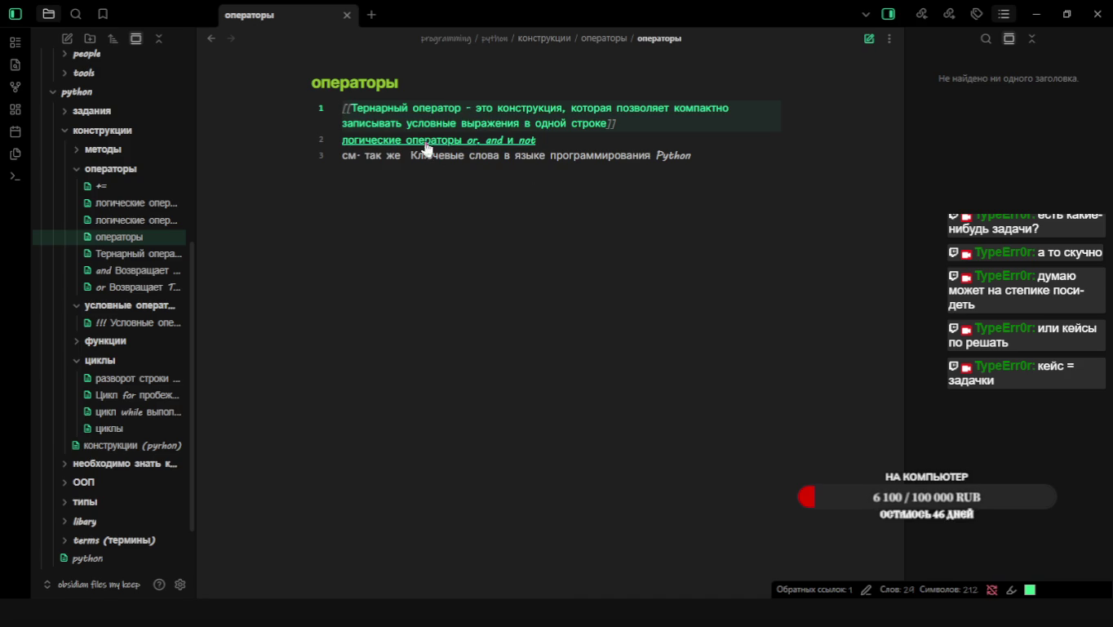
{"action": "key", "text": "alt+Left"}
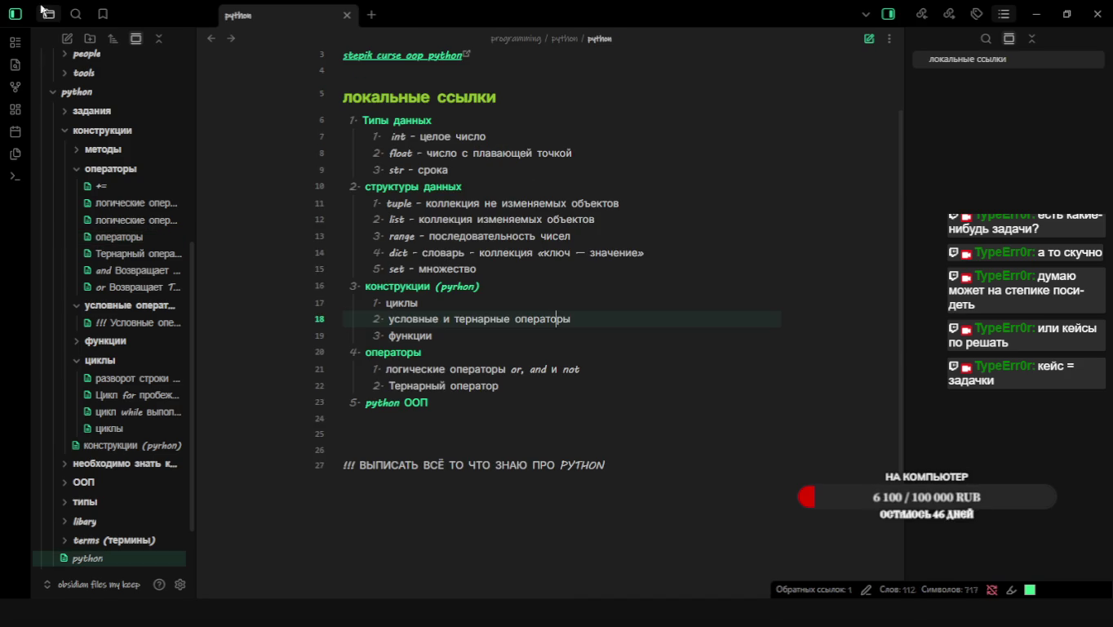
Open the vault search and clear the previous query
{"action": "left_click", "coordinate": [74, 14]}
{"action": "key", "text": "ctrl+a"}
{"action": "key", "text": "BackSpace"}
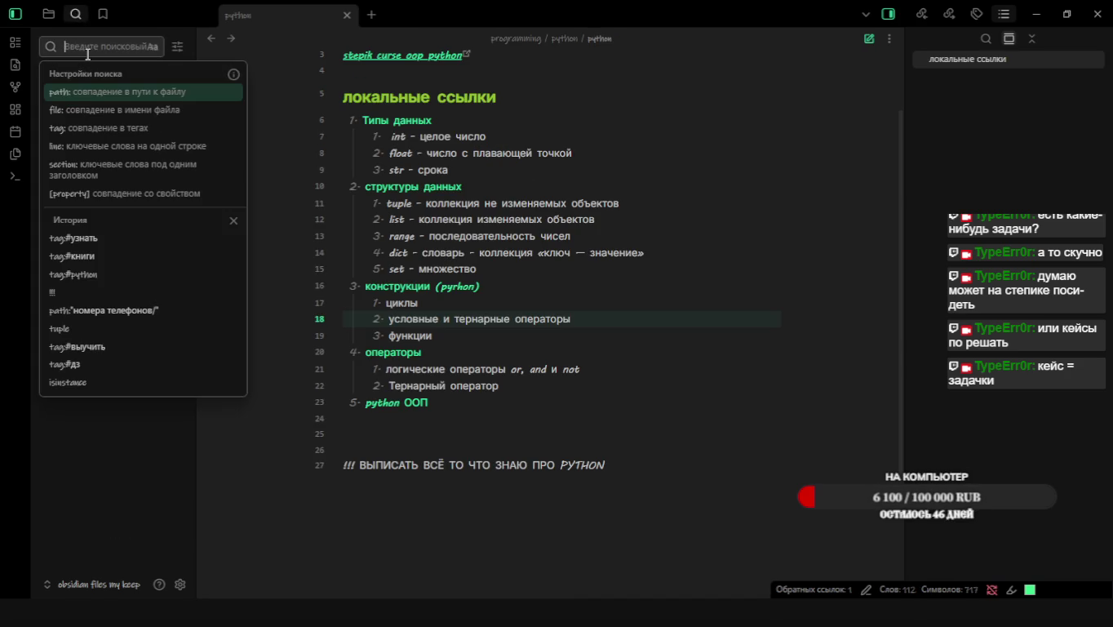
Search the vault for 'if else' and open 'Ключевые слова в языке программирования Python' from the results
{"action": "type", "text": "ша"}
{"action": "key", "text": "BackSpace"}
{"action": "key", "text": "BackSpace"}
{"action": "type", "text": "if"}
{"action": "left_click", "coordinate": [87, 50]}
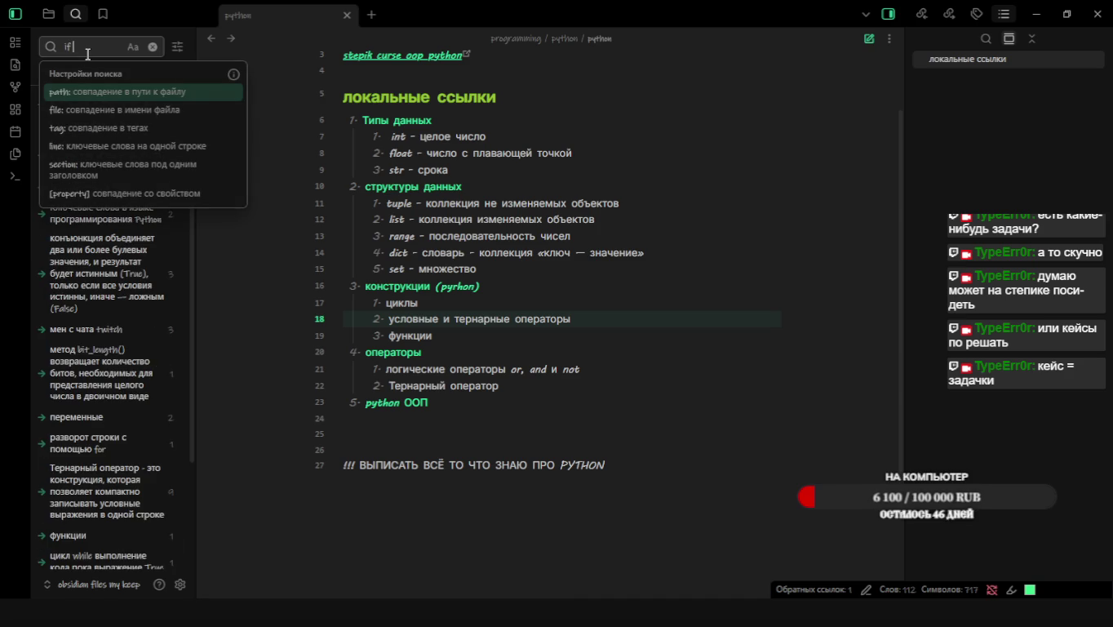
{"action": "type", "text": " else"}
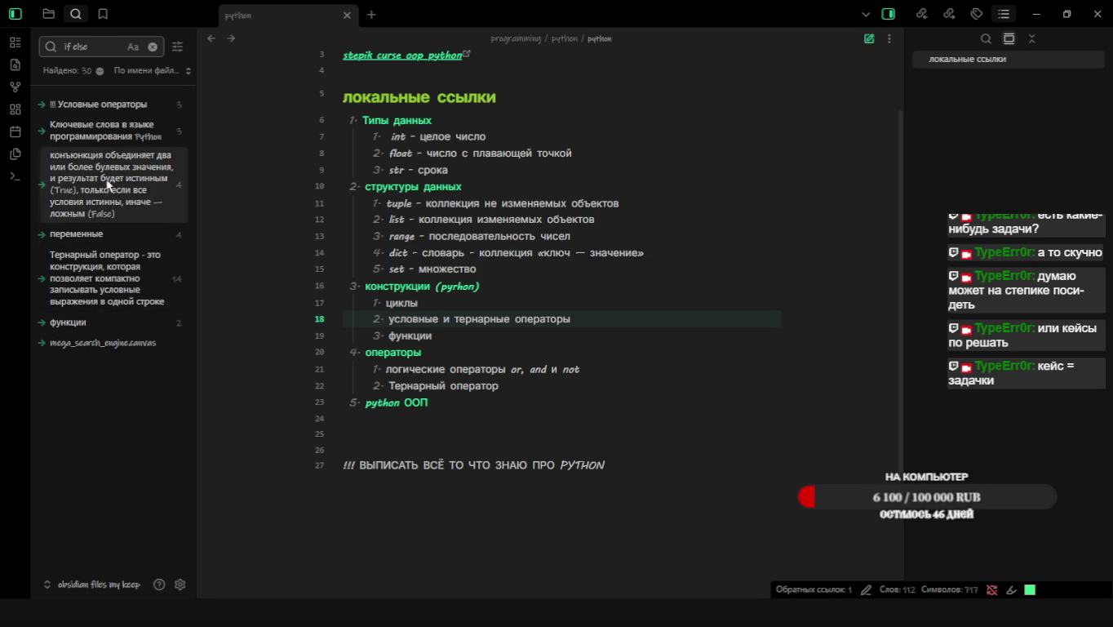
{"action": "left_click", "coordinate": [94, 133]}
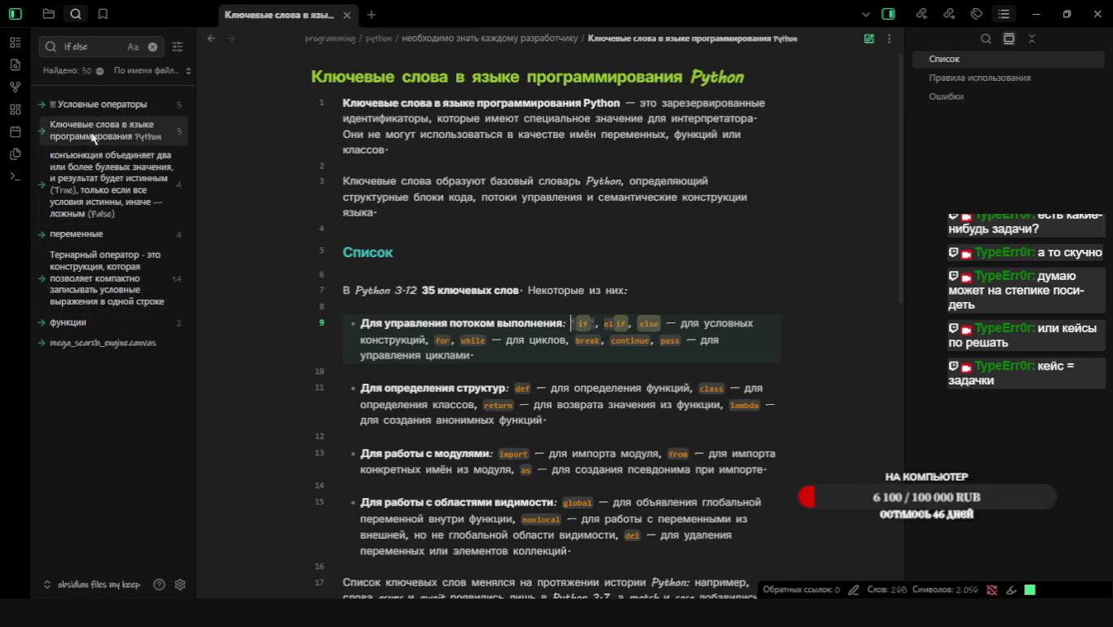
Break the control-flow bullet so the 'if, elif, else…' keywords start a line below the label
{"action": "left_click", "coordinate": [752, 261]}
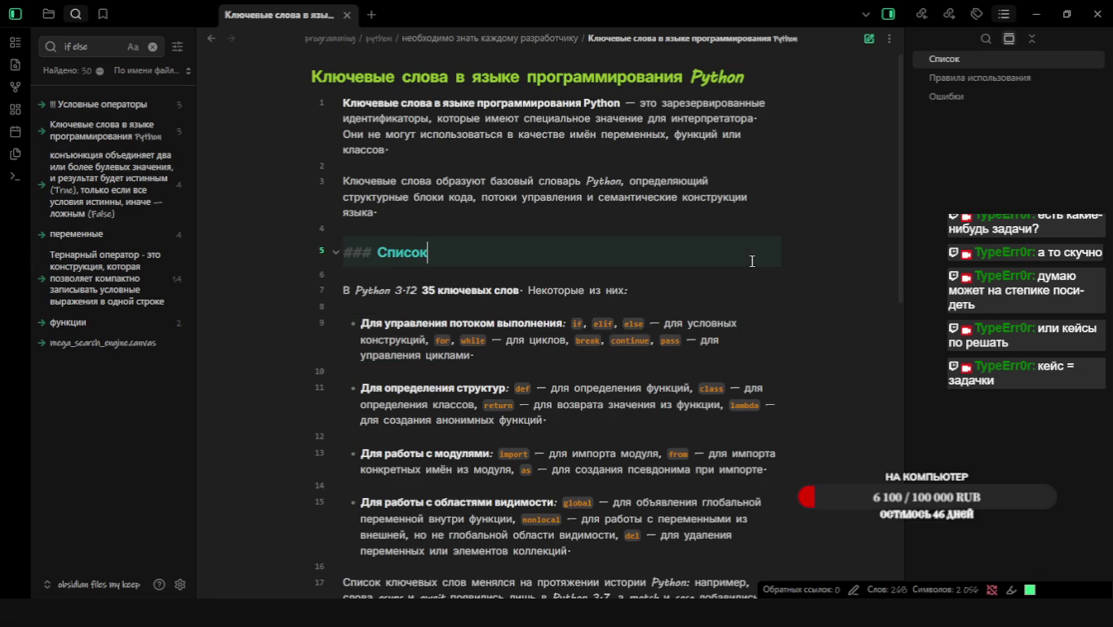
{"action": "scroll", "coordinate": [721, 248], "scroll_direction": "down", "scroll_amount": 1}
{"action": "scroll", "coordinate": [721, 248], "scroll_direction": "up", "scroll_amount": 2}
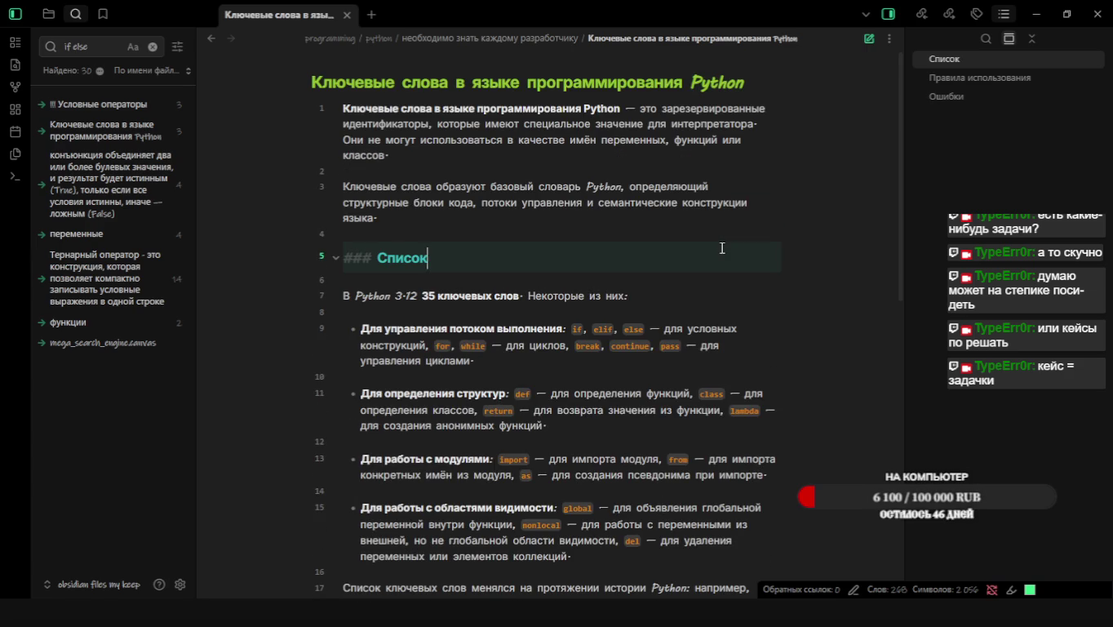
{"action": "scroll", "coordinate": [663, 261], "scroll_direction": "down", "scroll_amount": 3}
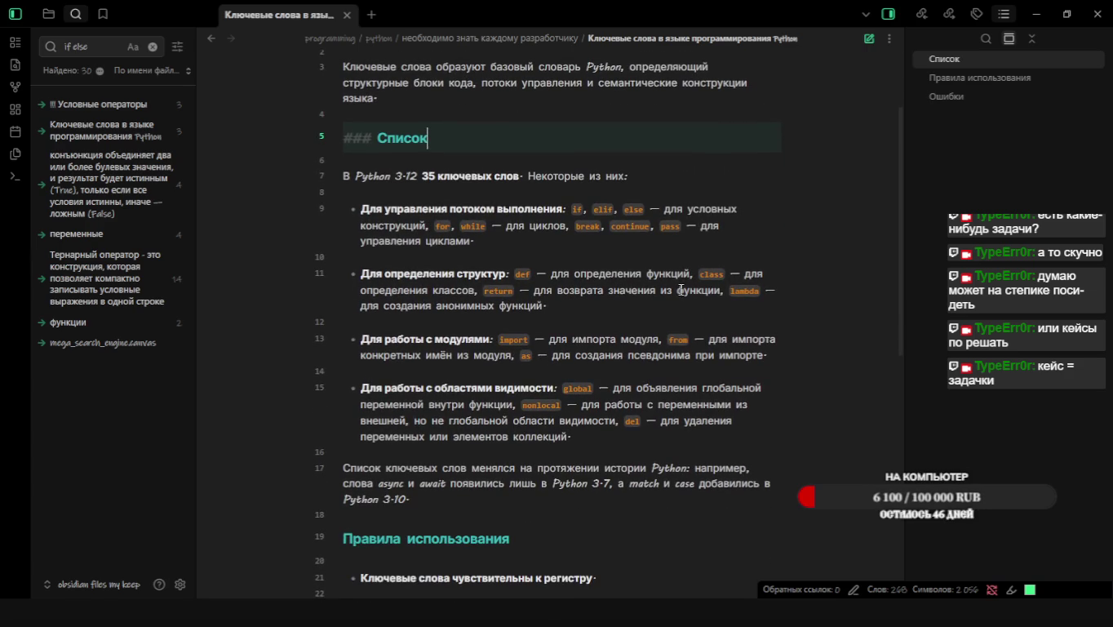
{"action": "scroll", "coordinate": [683, 290], "scroll_direction": "down", "scroll_amount": 1}
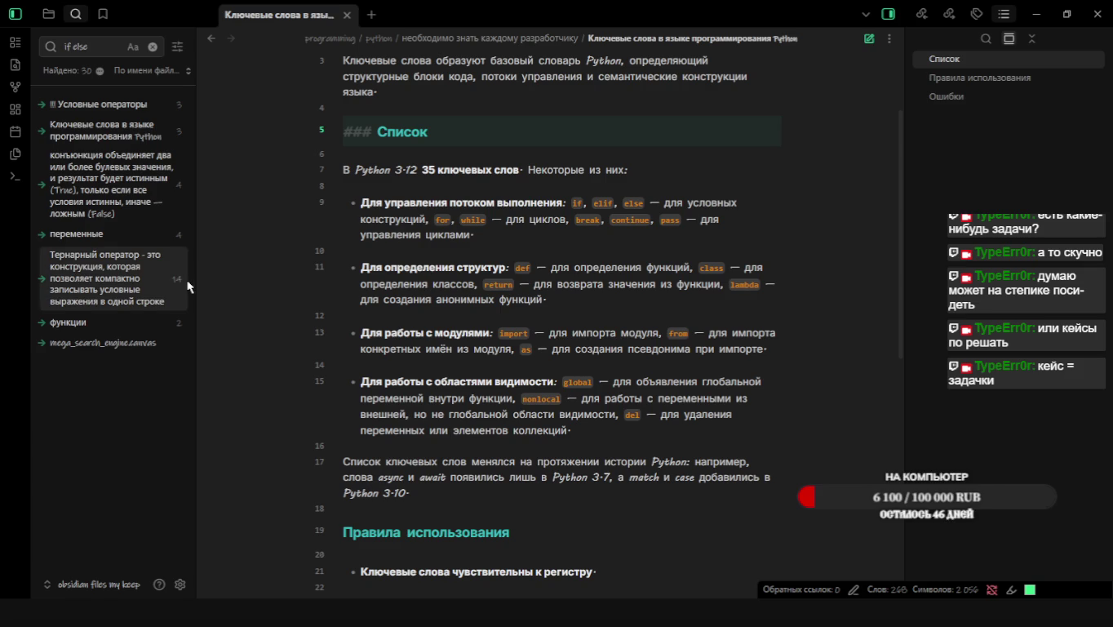
{"action": "scroll", "coordinate": [393, 373], "scroll_direction": "down", "scroll_amount": 1}
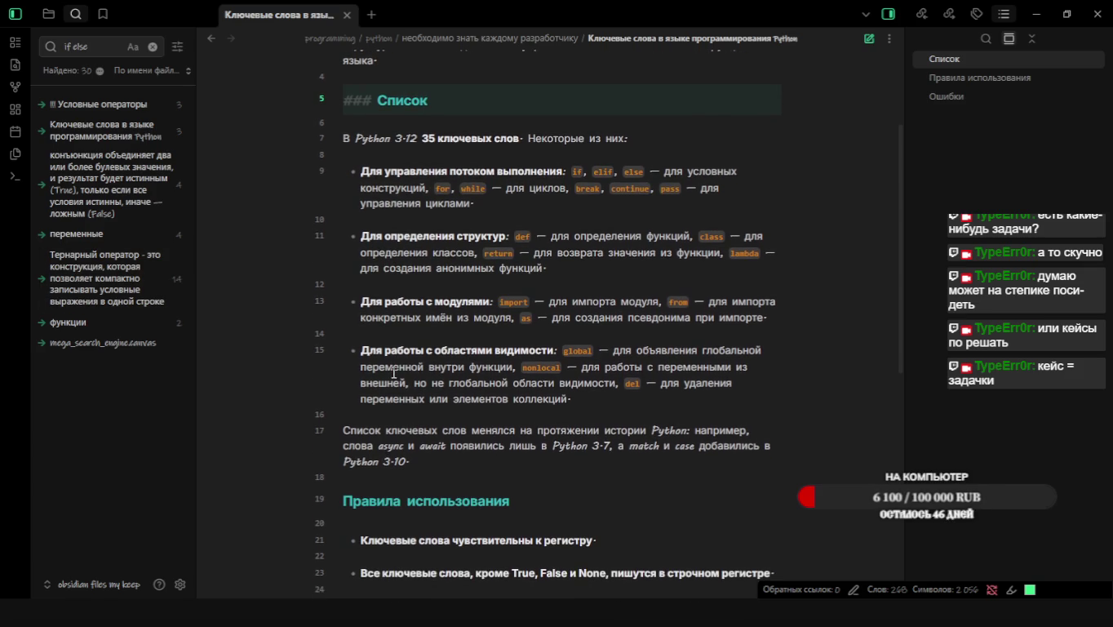
{"action": "scroll", "coordinate": [394, 373], "scroll_direction": "down", "scroll_amount": 1}
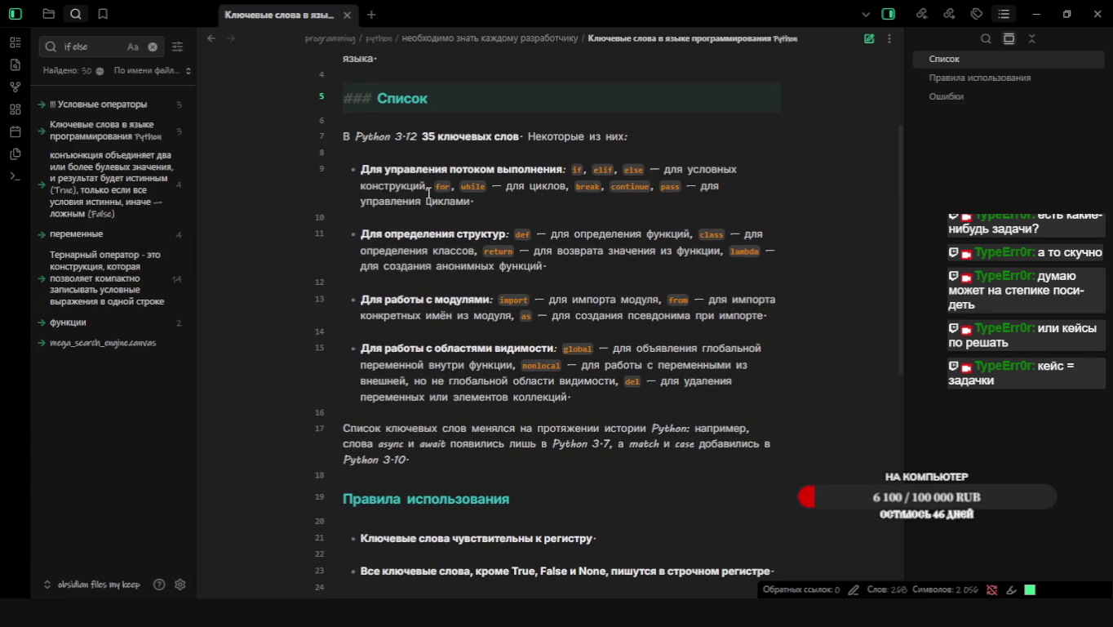
{"action": "left_click", "coordinate": [571, 170]}
{"action": "key", "text": "shift+Return"}
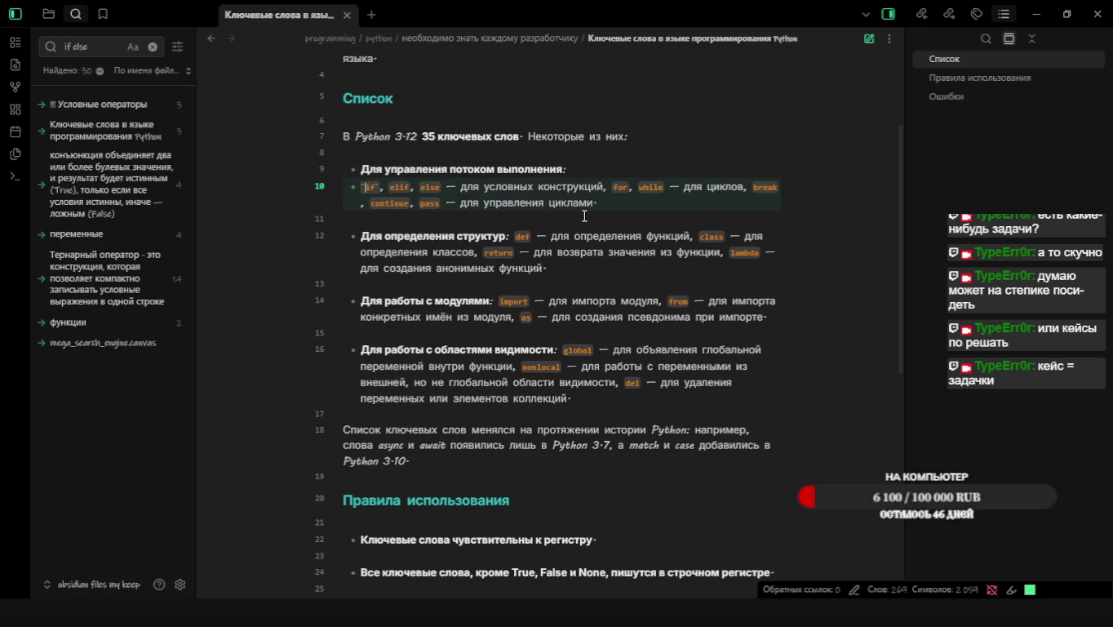
Split the keywords into if/elif/else, for/while and an indented break/continue/pass line
{"action": "key", "text": "Right"}
{"action": "key", "text": "Right"}
{"action": "key", "text": "Right"}
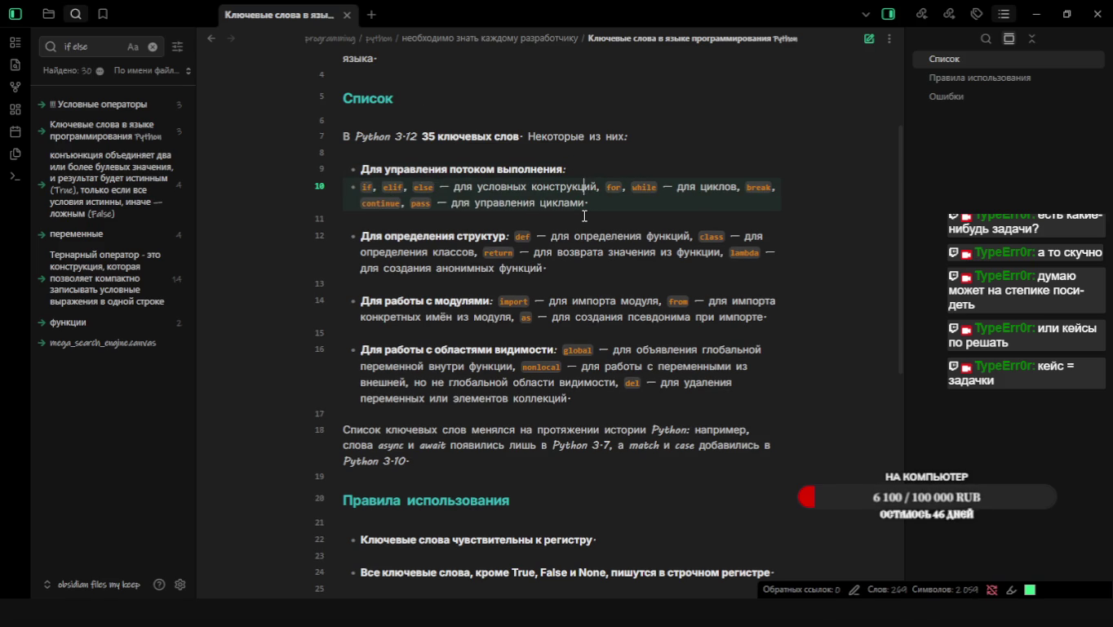
{"action": "key", "text": "Delete"}
{"action": "key", "text": "shift+Return"}
{"action": "key", "text": "Right"}
{"action": "key", "text": "Right"}
{"action": "key", "text": "Right"}
{"action": "key", "text": "Right"}
{"action": "key", "text": "Right"}
{"action": "key", "text": "Right"}
{"action": "key", "text": "Right"}
{"action": "key", "text": "Right"}
{"action": "key", "text": "Right"}
{"action": "key", "text": "Right"}
{"action": "key", "text": "Right"}
{"action": "key", "text": "Right"}
{"action": "key", "text": "Right"}
{"action": "key", "text": "Return"}
{"action": "key", "text": "Tab"}
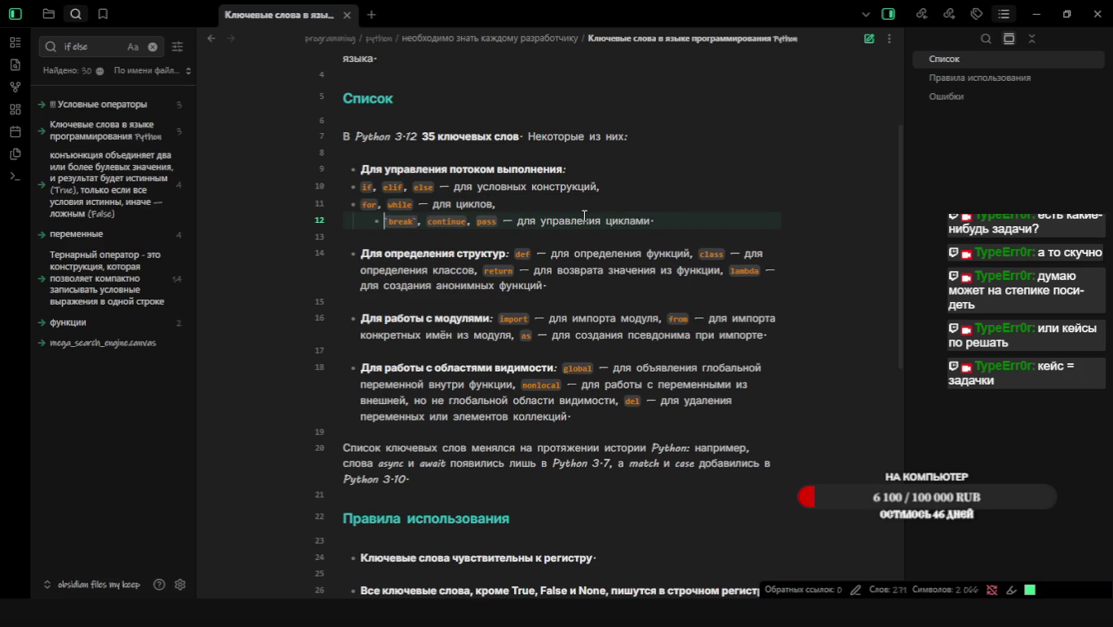
{"action": "left_click", "coordinate": [710, 168]}
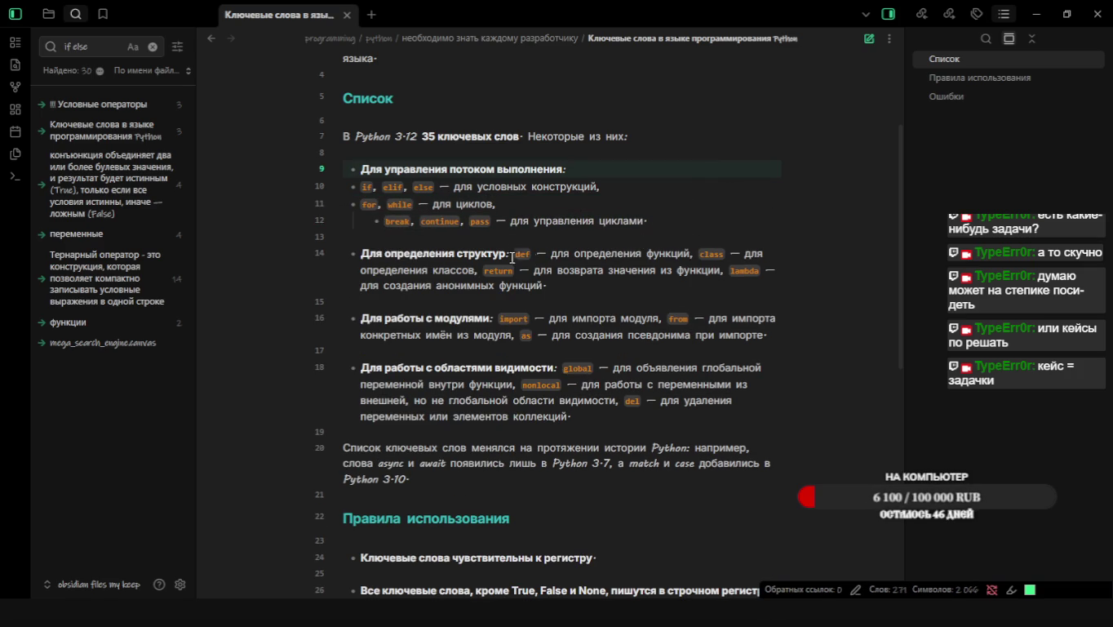
Replace the bullets so if, elif, else is item 1 and for, while is item 2
{"action": "left_click", "coordinate": [639, 183]}
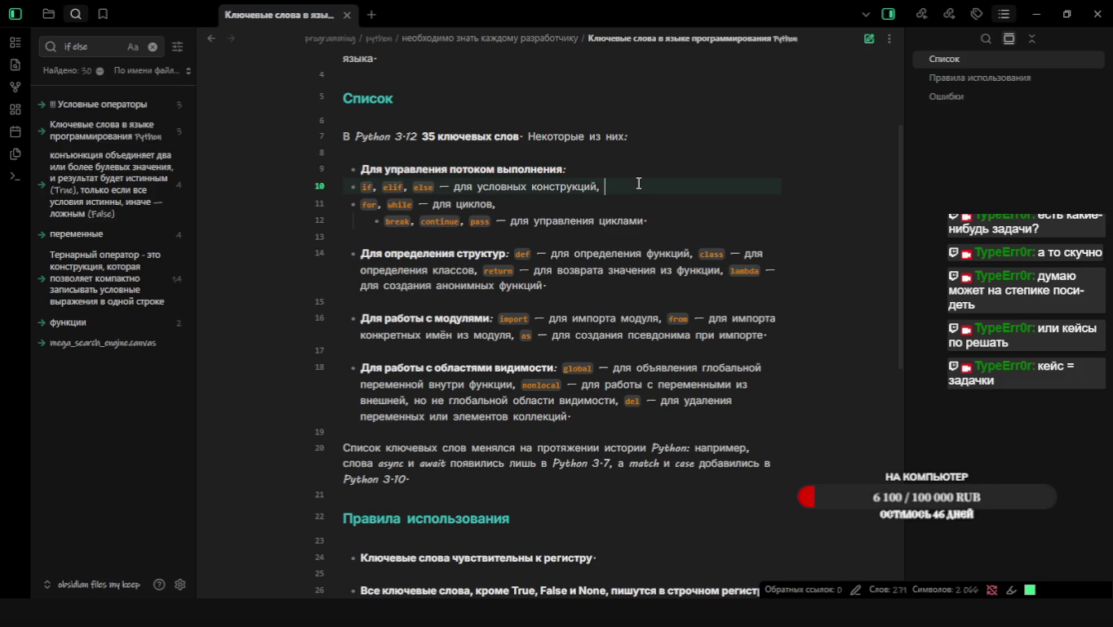
{"action": "key", "text": "Home"}
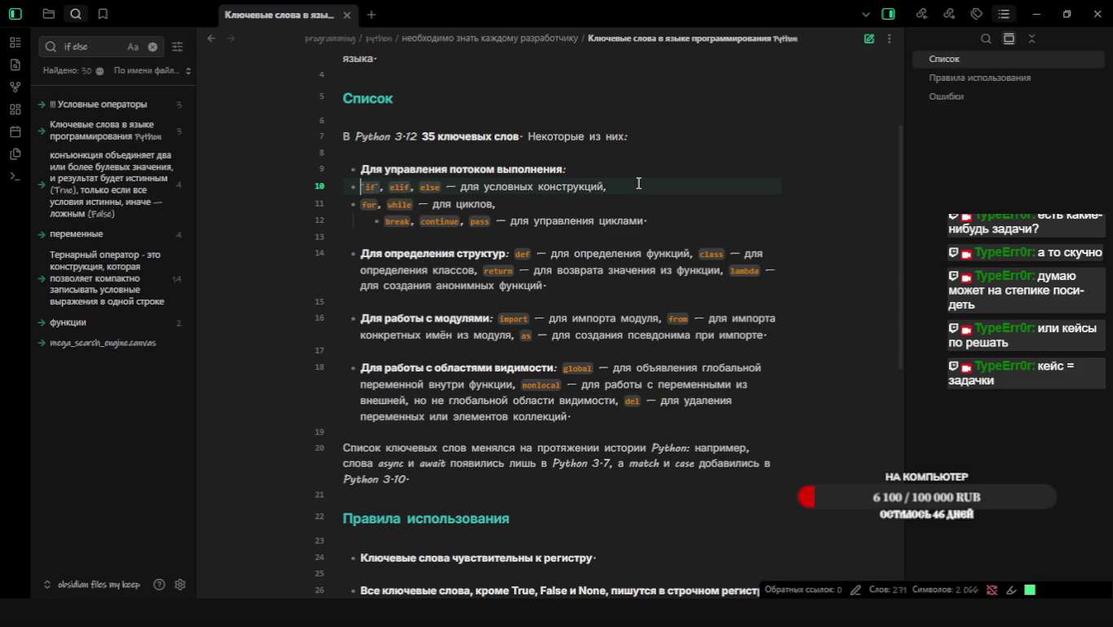
{"action": "key", "text": "BackSpace"}
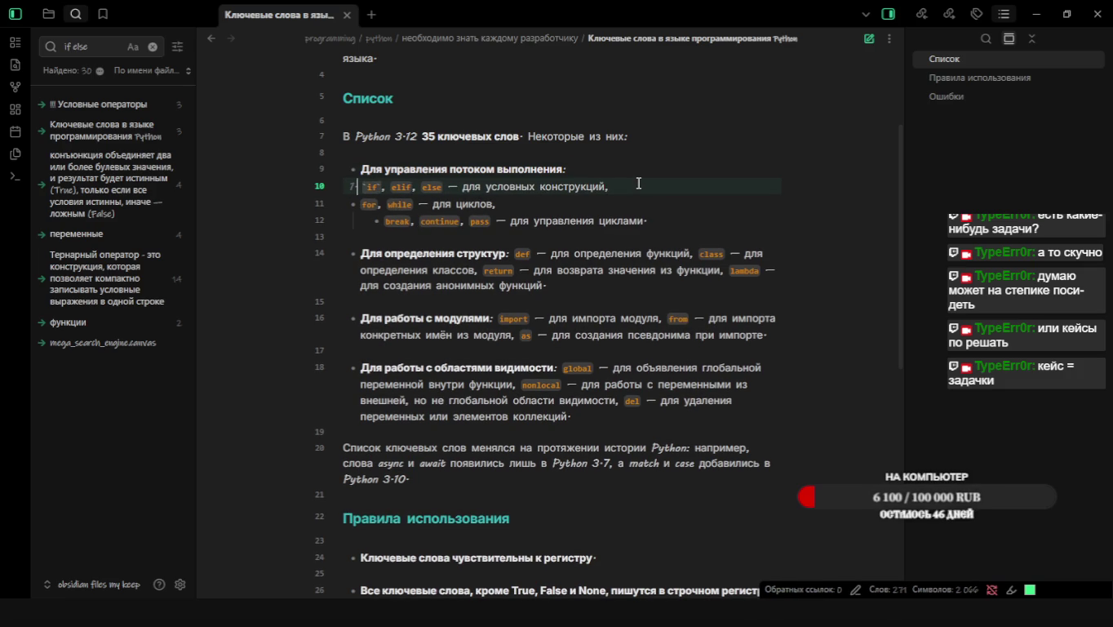
{"action": "key", "text": "Down"}
{"action": "key", "text": "BackSpace"}
{"action": "type", "text": "2."}
Nest break, continue, pass under item 2 as numbered sub-item 1
{"action": "key", "text": "Down"}
{"action": "key", "text": "BackSpace"}
{"action": "key", "text": "BackSpace"}
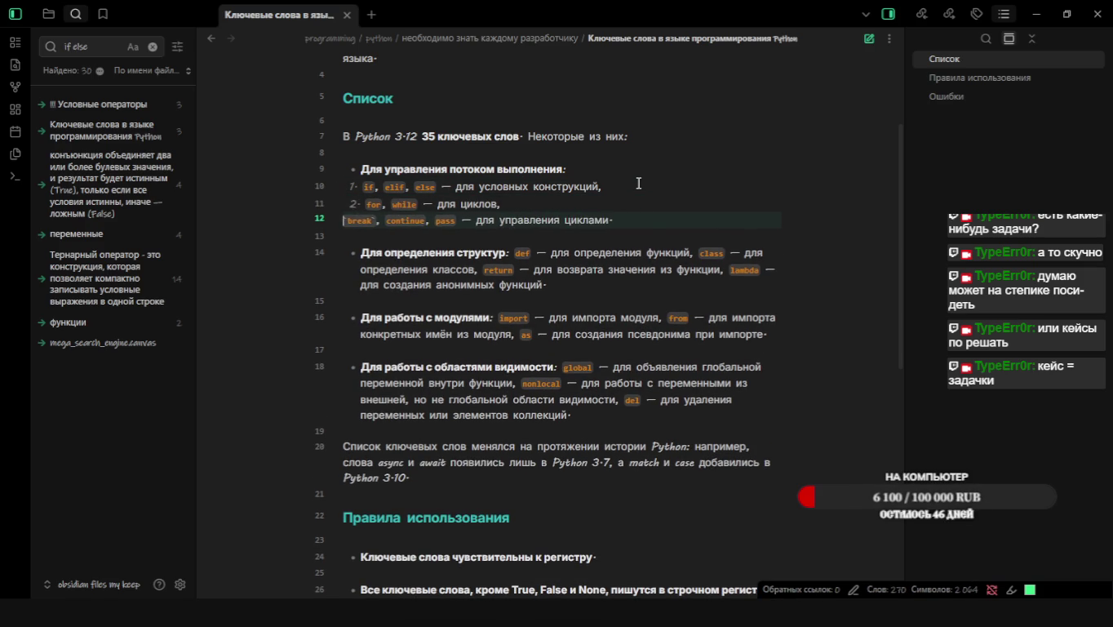
{"action": "type", "text": "3."}
{"action": "key", "text": "Return"}
{"action": "key", "text": "BackSpace"}
{"action": "key", "text": "BackSpace"}
{"action": "key", "text": "BackSpace"}
{"action": "key", "text": "BackSpace"}
{"action": "key", "text": "BackSpace"}
{"action": "key", "text": "BackSpace"}
{"action": "key", "text": "BackSpace"}
{"action": "key", "text": "BackSpace"}
{"action": "key", "text": "Return"}
{"action": "key", "text": "Tab"}
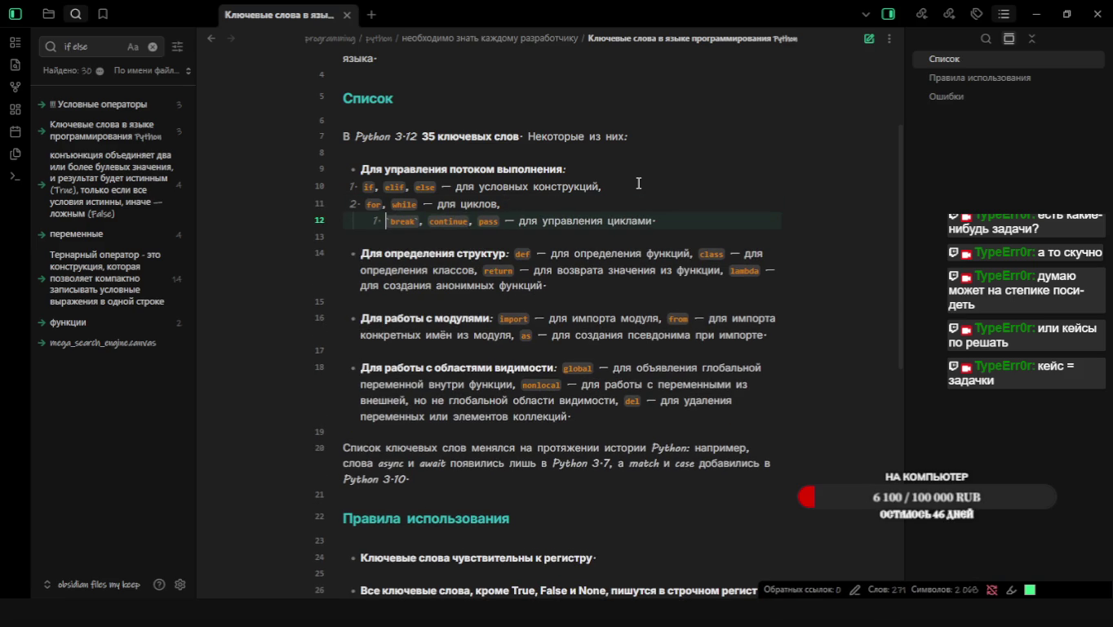
{"action": "left_click", "coordinate": [742, 184]}
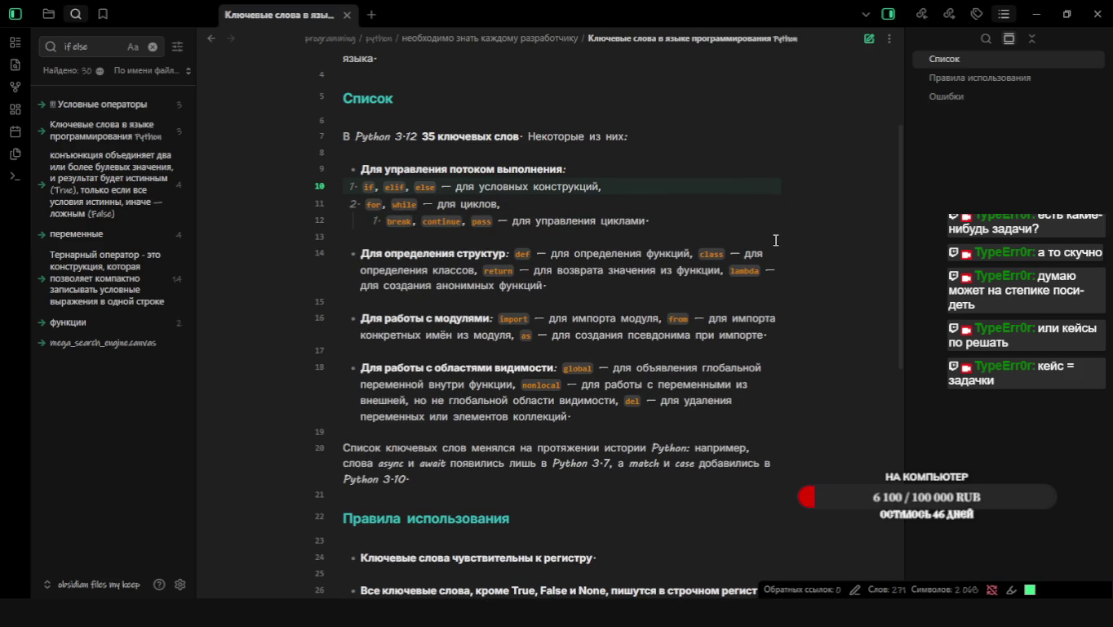
{"action": "scroll", "coordinate": [775, 240], "scroll_direction": "down", "scroll_amount": 1}
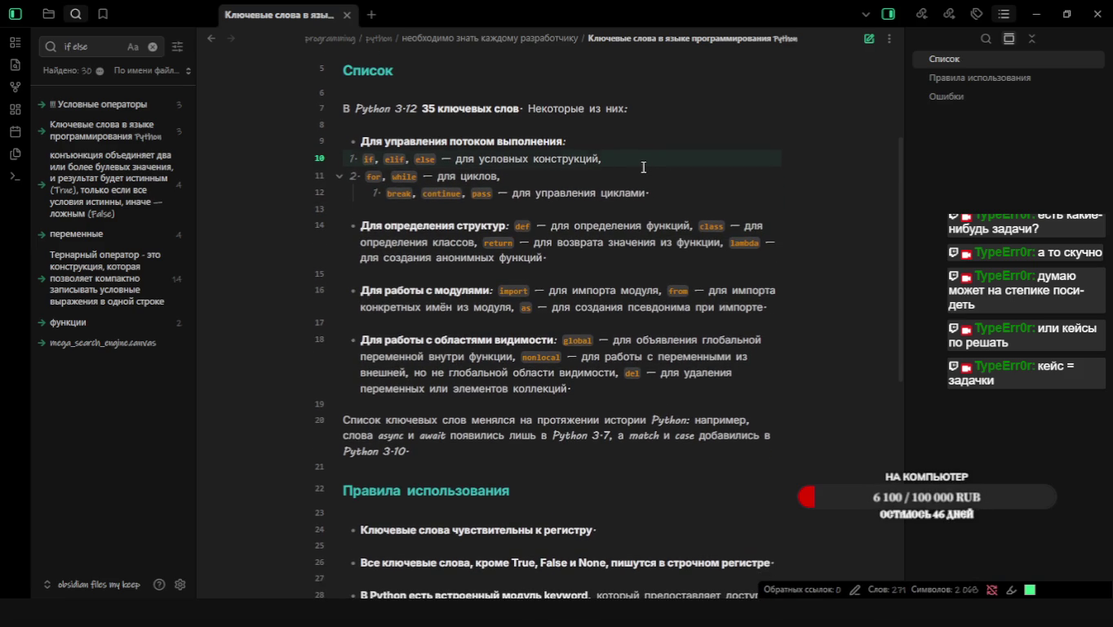
{"action": "key", "text": "Return"}
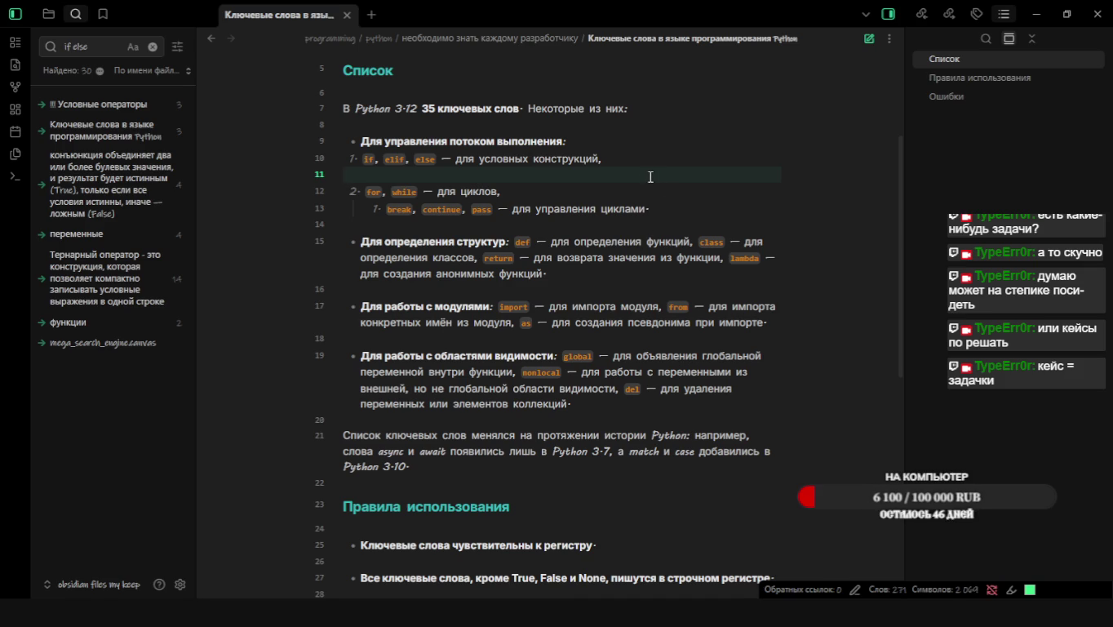
{"action": "type", "text": "---"}
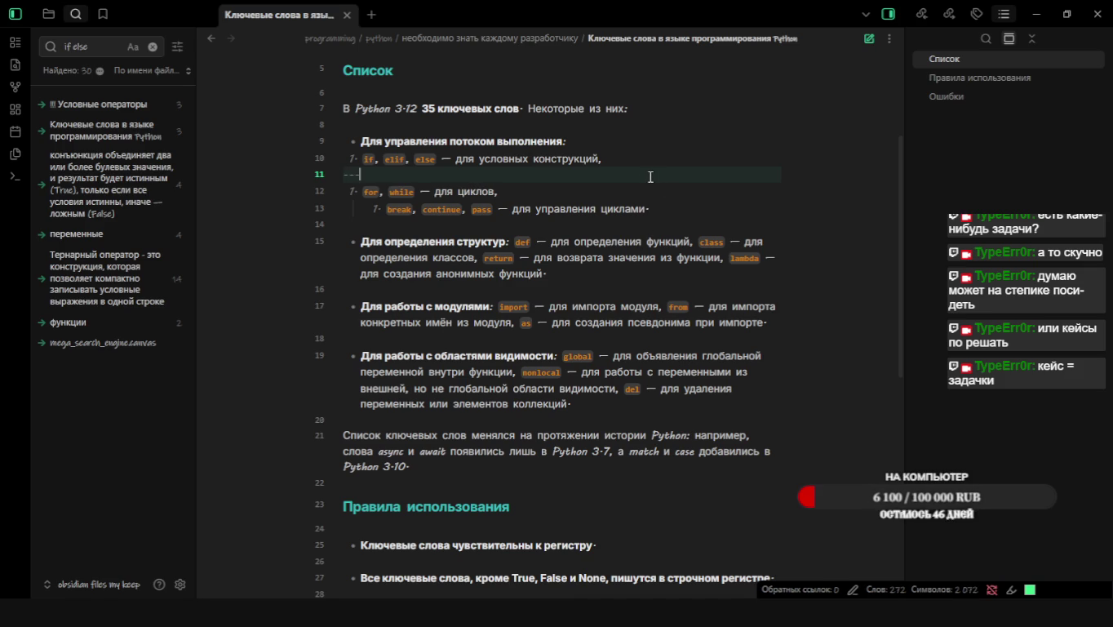
{"action": "key", "text": "ctrl+e"}
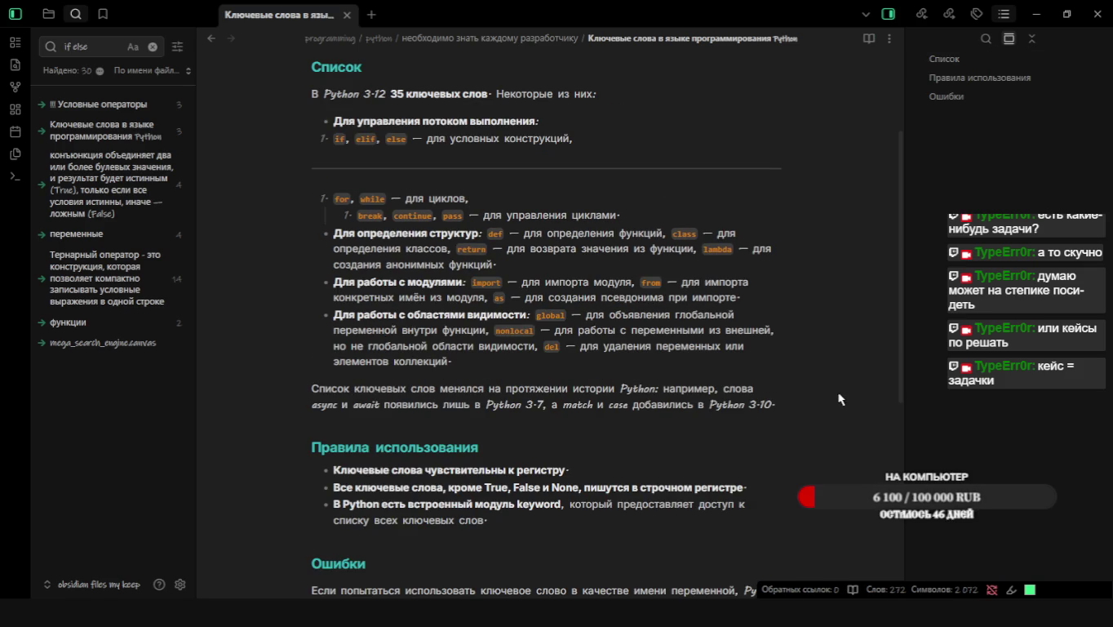
{"action": "key", "text": "ctrl+e"}
{"action": "key", "text": "BackSpace"}
{"action": "key", "text": "BackSpace"}
{"action": "key", "text": "BackSpace"}
{"action": "key", "text": "BackSpace"}
{"action": "key", "text": "BackSpace"}
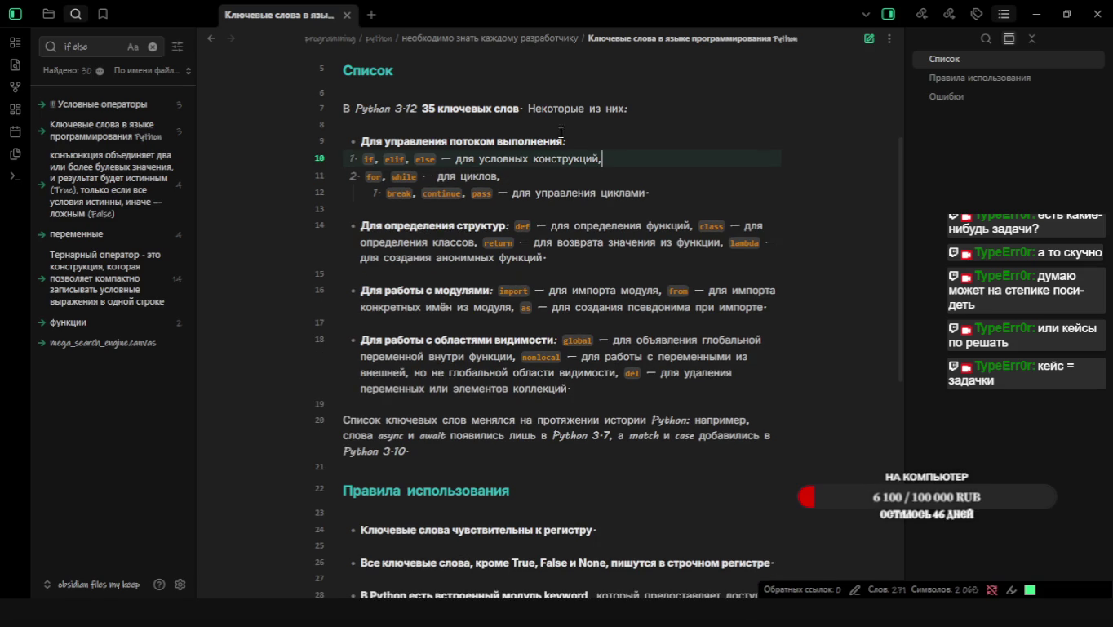
{"action": "scroll", "coordinate": [577, 132], "scroll_direction": "up", "scroll_amount": 3}
{"action": "key", "text": "Up"}
{"action": "key", "text": "Up"}
{"action": "key", "text": "Up"}
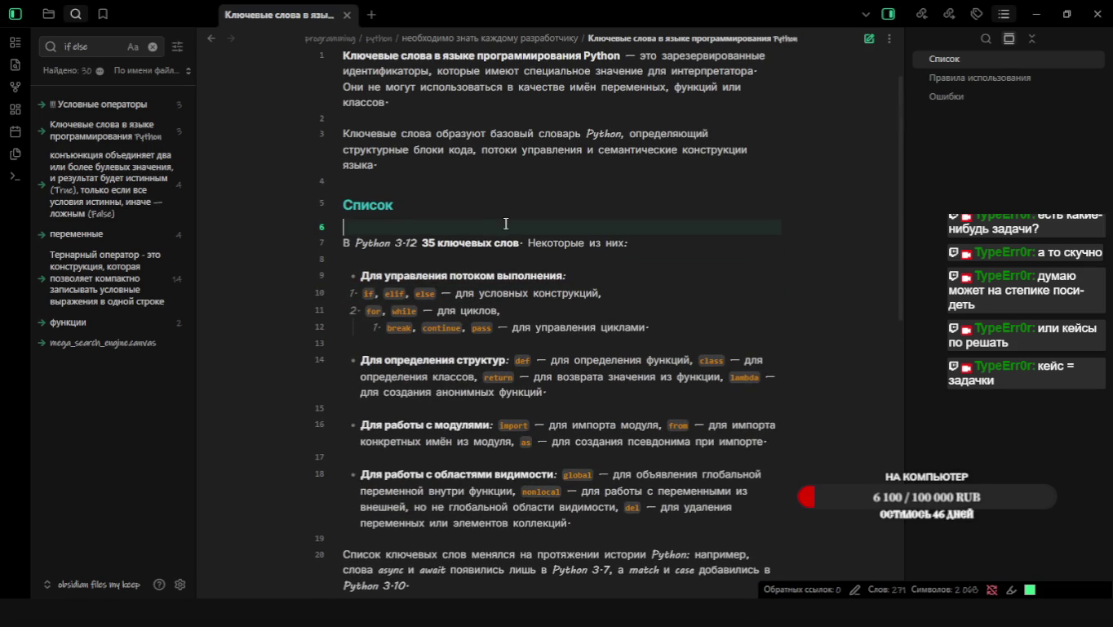
{"action": "key", "text": "Down"}
{"action": "key", "text": "Down"}
{"action": "type", "text": "e"}
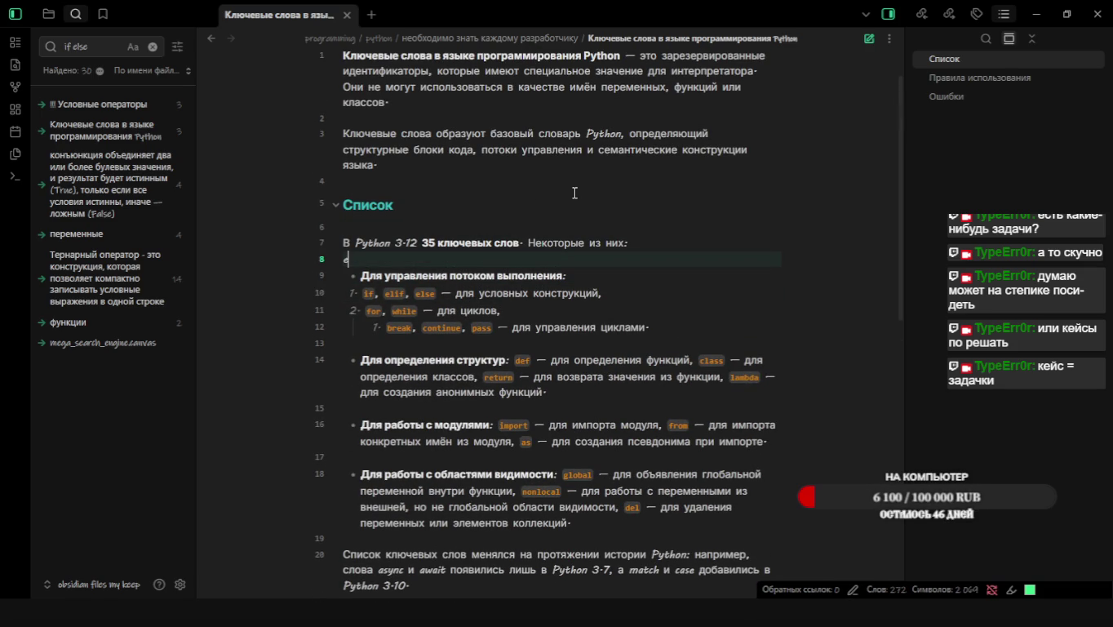
{"action": "type", "text": "---"}
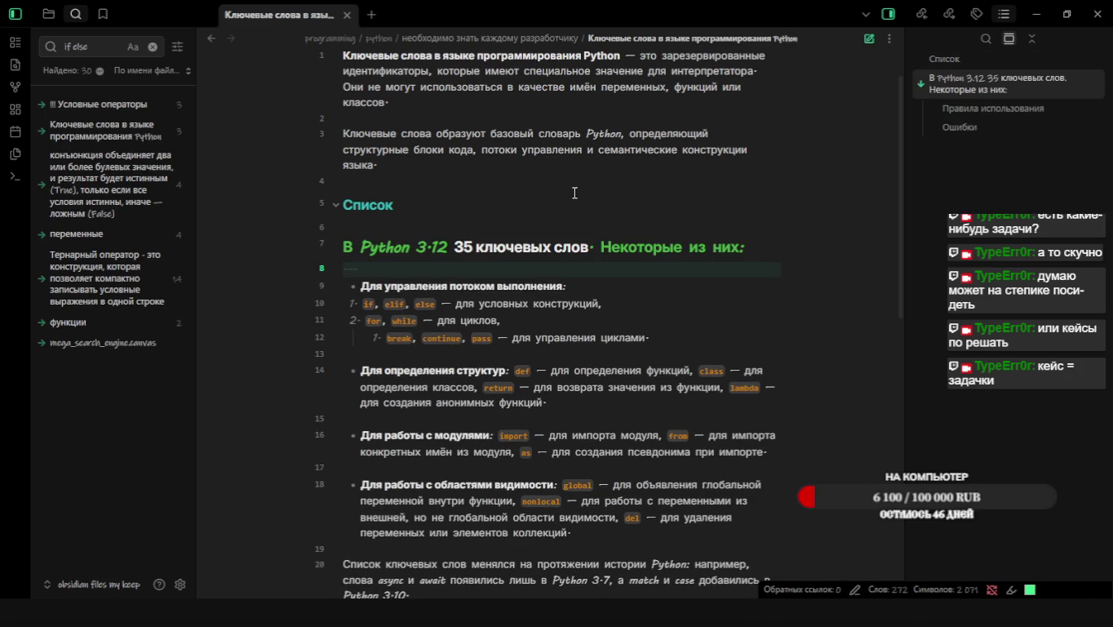
{"action": "scroll", "coordinate": [778, 400], "scroll_direction": "down", "scroll_amount": 2}
{"action": "key", "text": "ctrl+e"}
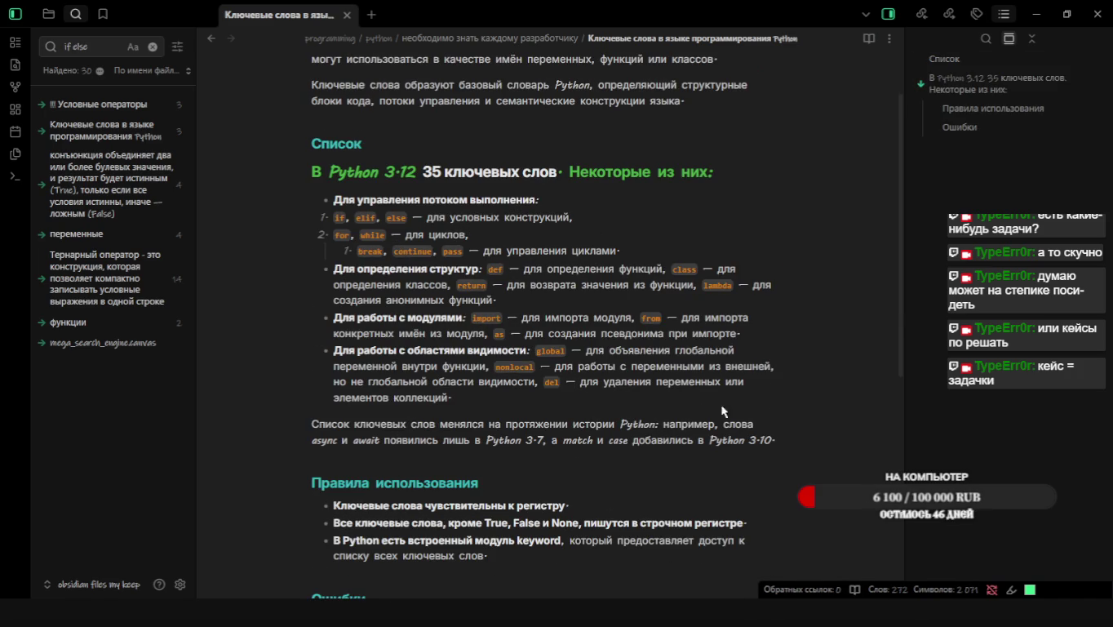
{"action": "scroll", "coordinate": [613, 372], "scroll_direction": "up", "scroll_amount": 2}
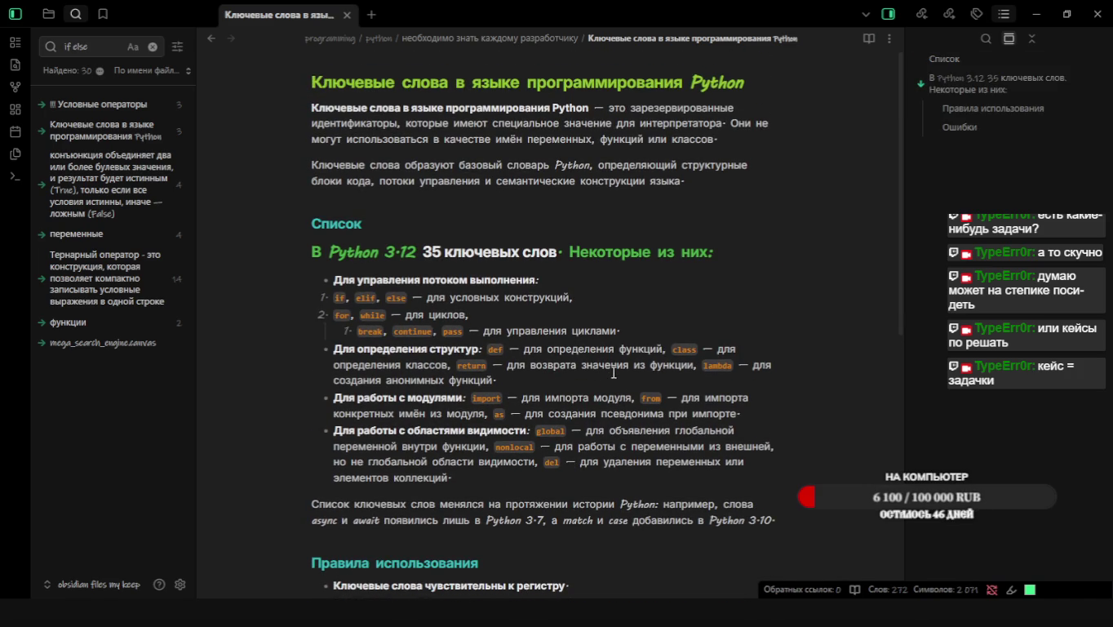
{"action": "key", "text": "ctrl+e"}
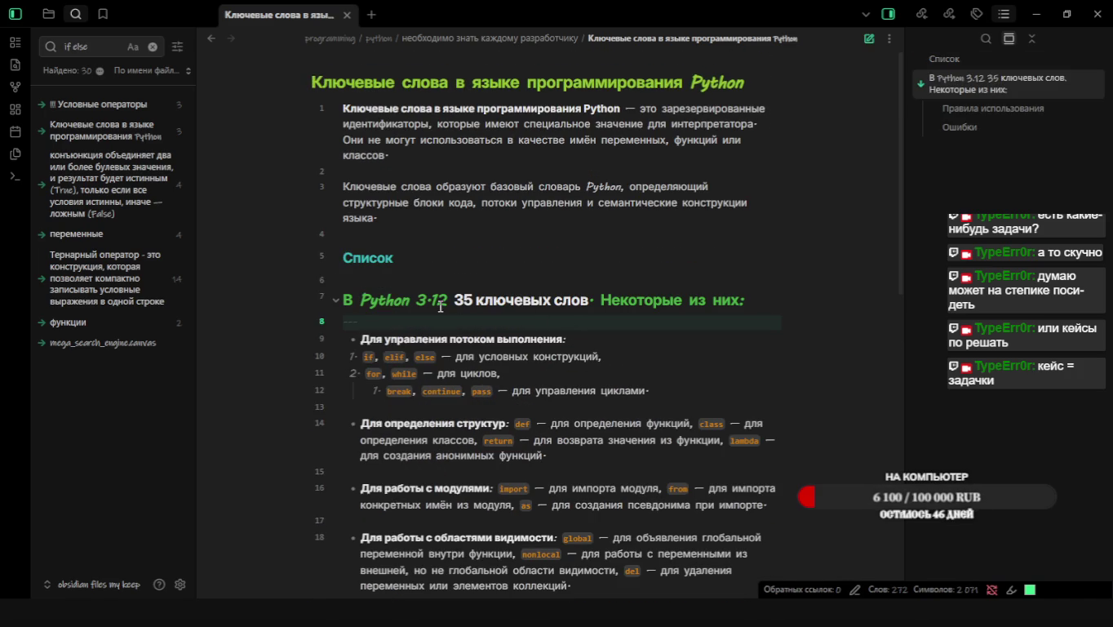
{"action": "key", "text": "BackSpace"}
{"action": "key", "text": "BackSpace"}
{"action": "key", "text": "BackSpace"}
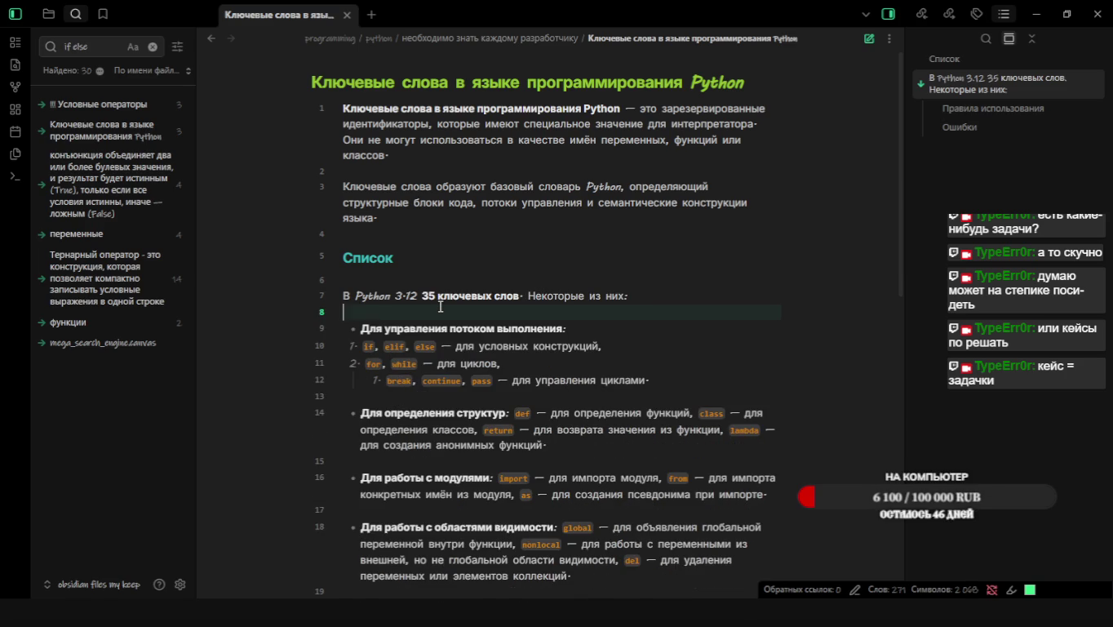
{"action": "key", "text": "ctrl+e"}
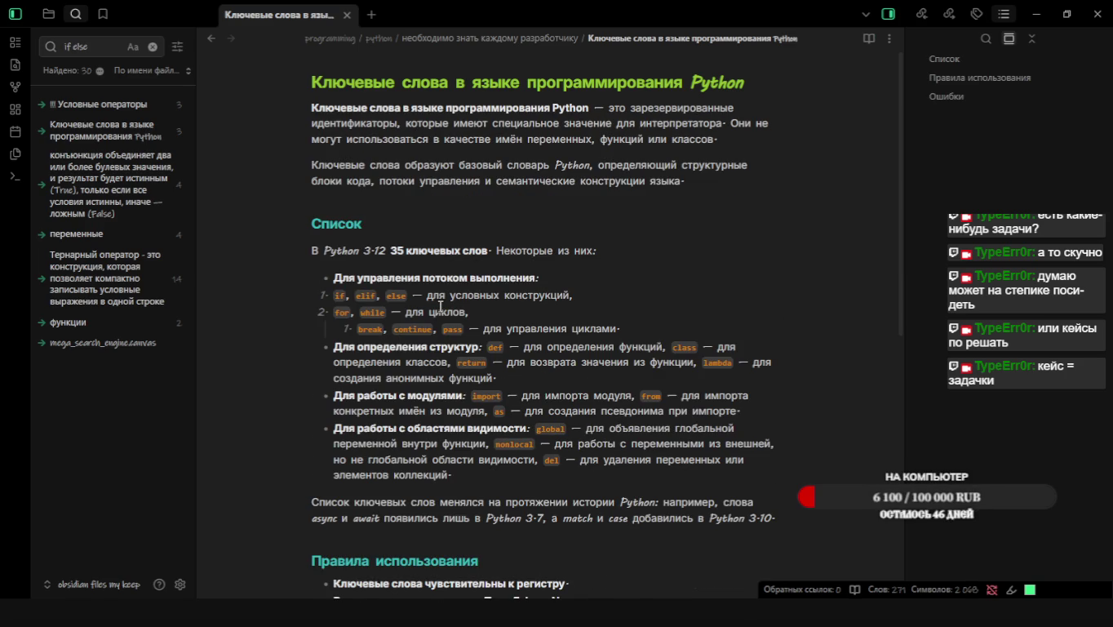
{"action": "scroll", "coordinate": [441, 306], "scroll_direction": "down", "scroll_amount": 5}
{"action": "scroll", "coordinate": [498, 398], "scroll_direction": "up", "scroll_amount": 5}
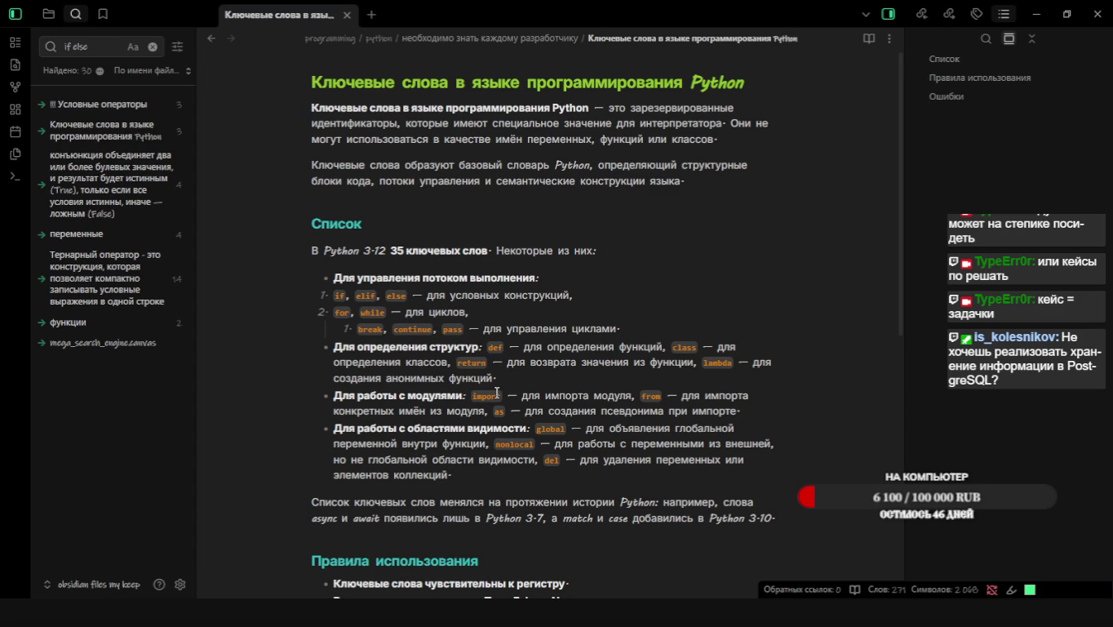
{"action": "key", "text": "ctrl+e"}
{"action": "key", "text": "alt+Tab"}
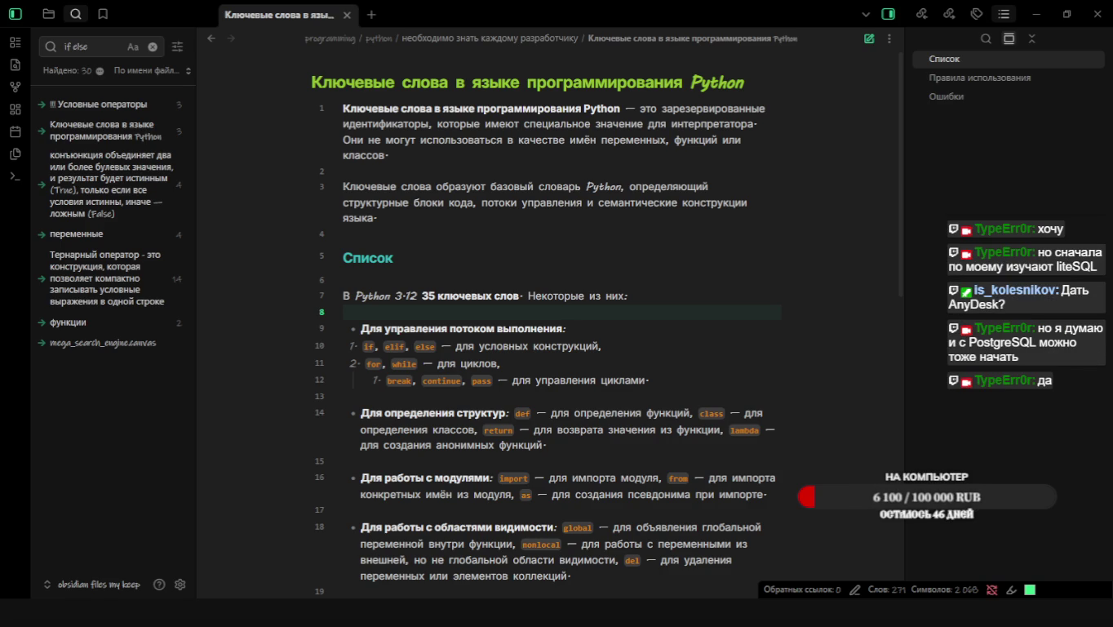
Insert a '---' rule under the Список heading and switch to reading view with Ctrl+E
{"action": "key", "text": "alt+Tab"}
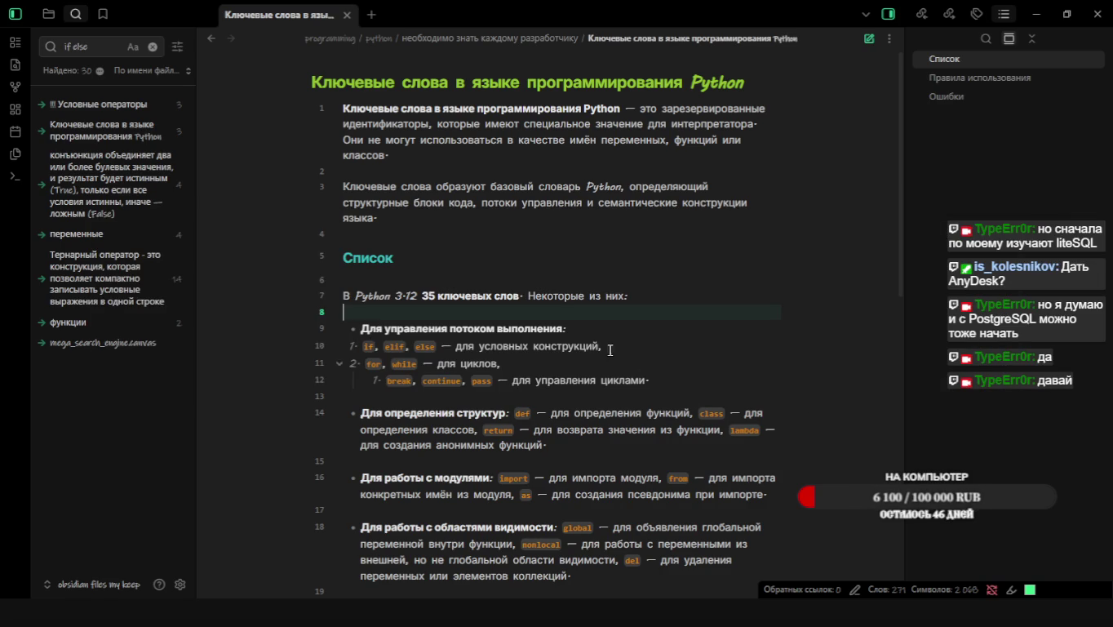
{"action": "left_click", "coordinate": [489, 261]}
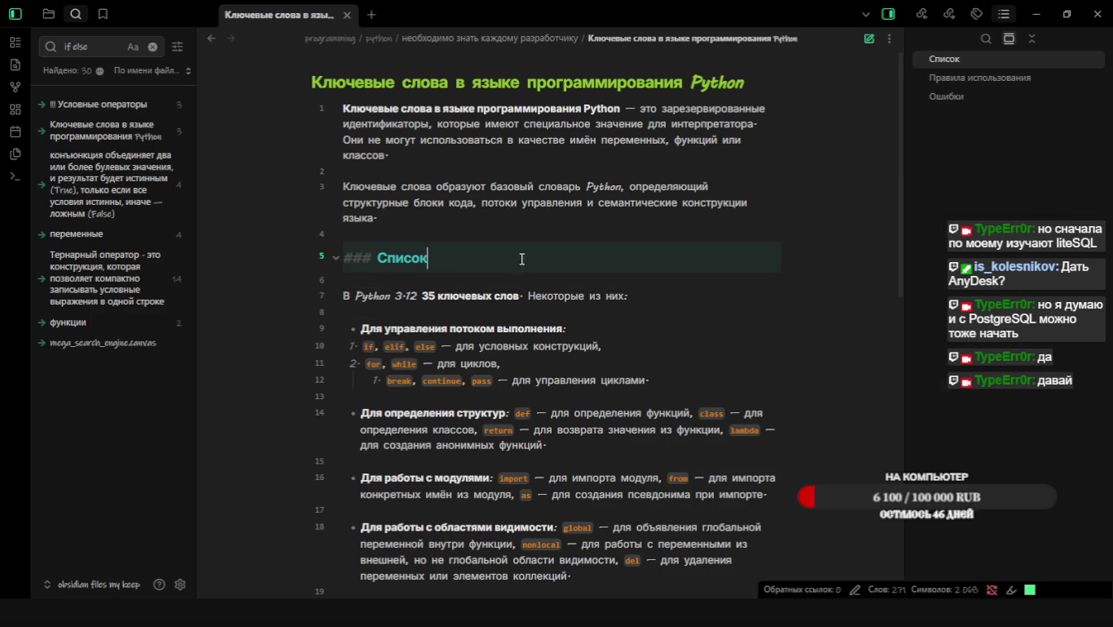
{"action": "scroll", "coordinate": [564, 251], "scroll_direction": "down", "scroll_amount": 3}
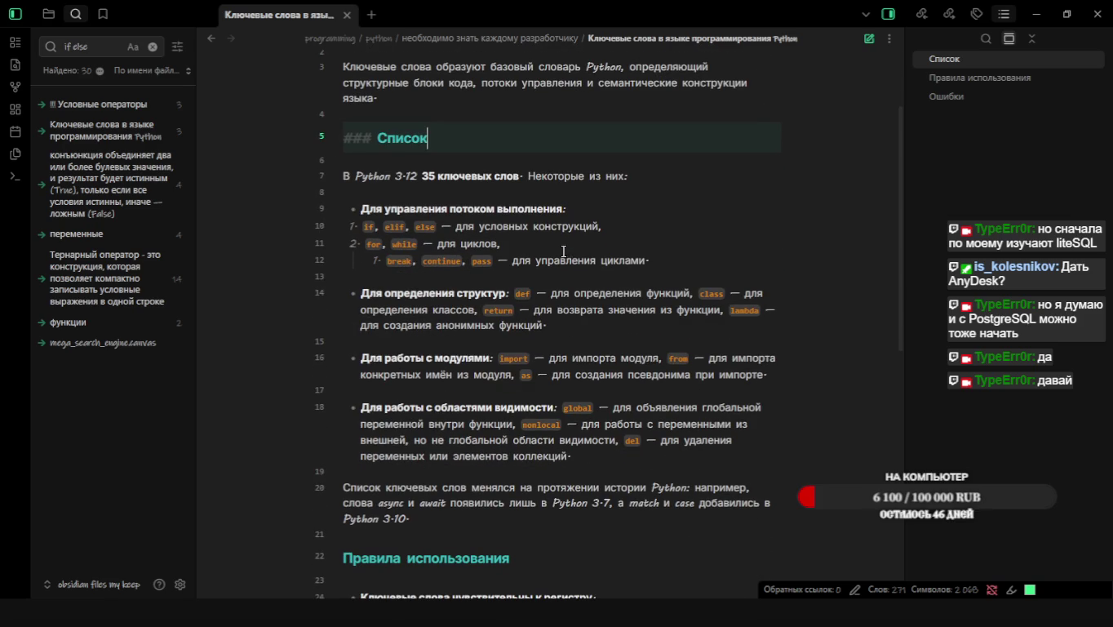
{"action": "left_click", "coordinate": [505, 281]}
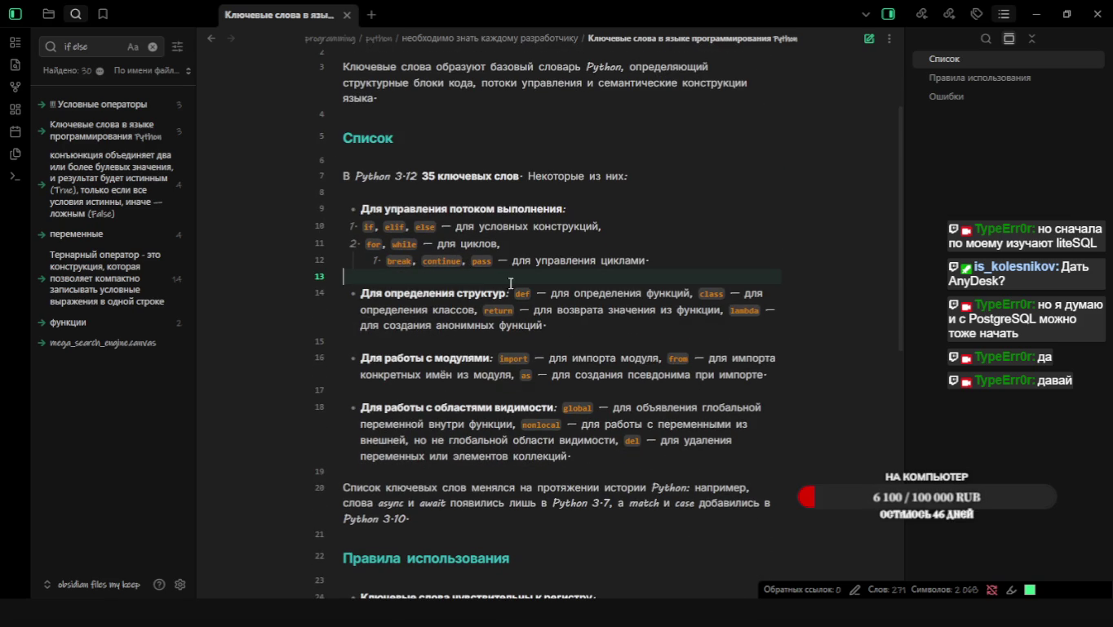
{"action": "type", "text": "---"}
{"action": "key", "text": "Up"}
{"action": "key", "text": "Up"}
{"action": "key", "text": "Up"}
{"action": "key", "text": "Up"}
{"action": "key", "text": "Up"}
{"action": "key", "text": "Up"}
{"action": "key", "text": "Up"}
{"action": "type", "text": "---"}
{"action": "key", "text": "ctrl+e"}
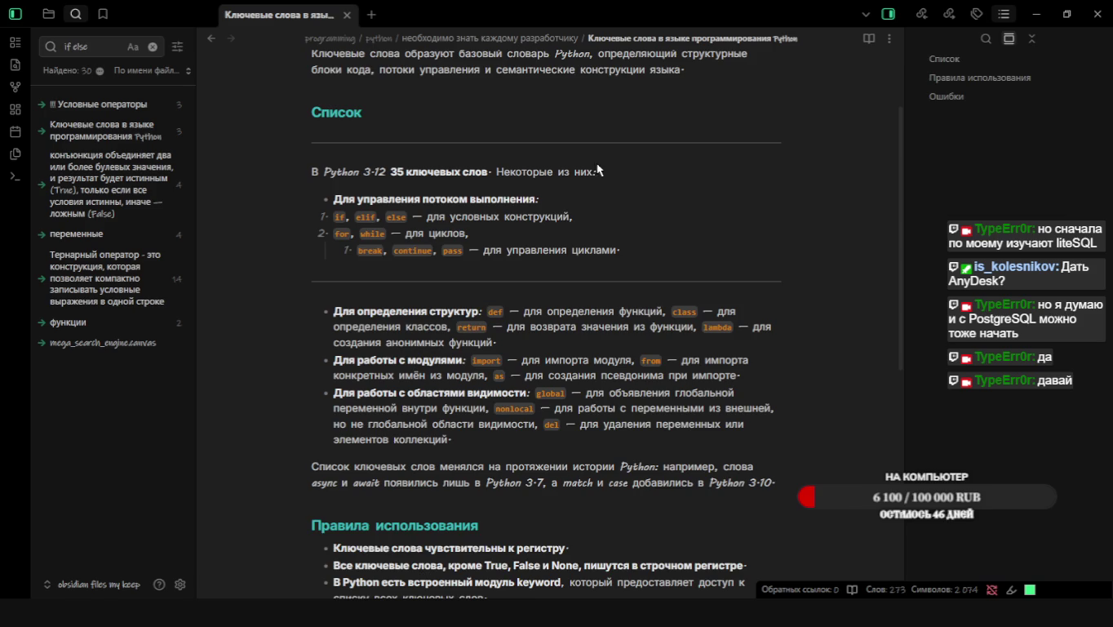
Delete the rule under the Список heading and add '---' after the structures group
{"action": "key", "text": "ctrl+e"}
{"action": "key", "text": "BackSpace"}
{"action": "key", "text": "BackSpace"}
{"action": "key", "text": "BackSpace"}
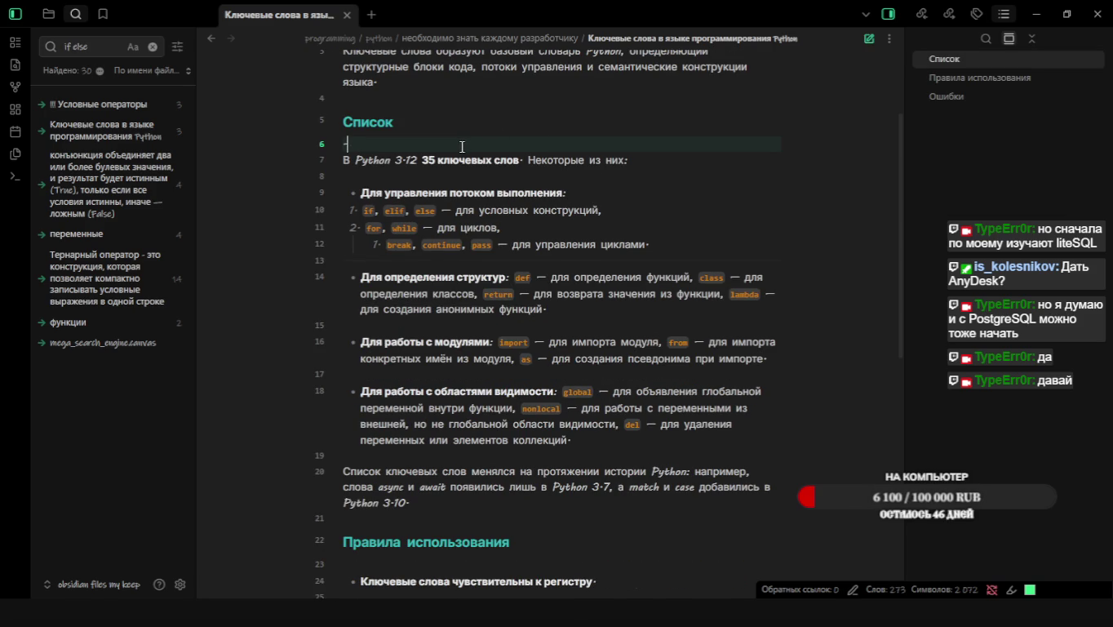
{"action": "key", "text": "BackSpace"}
{"action": "key", "text": "Down"}
{"action": "key", "text": "Down"}
{"action": "key", "text": "Down"}
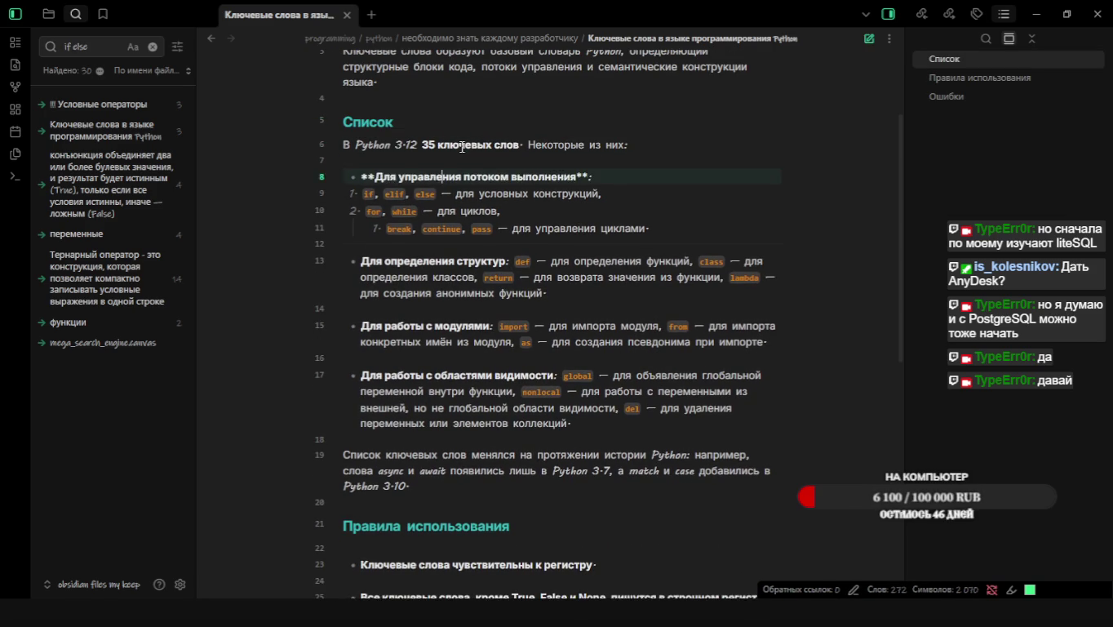
{"action": "key", "text": "Down"}
{"action": "key", "text": "Down"}
{"action": "key", "text": "Down"}
{"action": "key", "text": "Down"}
{"action": "key", "text": "Down"}
{"action": "key", "text": "Down"}
{"action": "key", "text": "Down"}
{"action": "key", "text": "Down"}
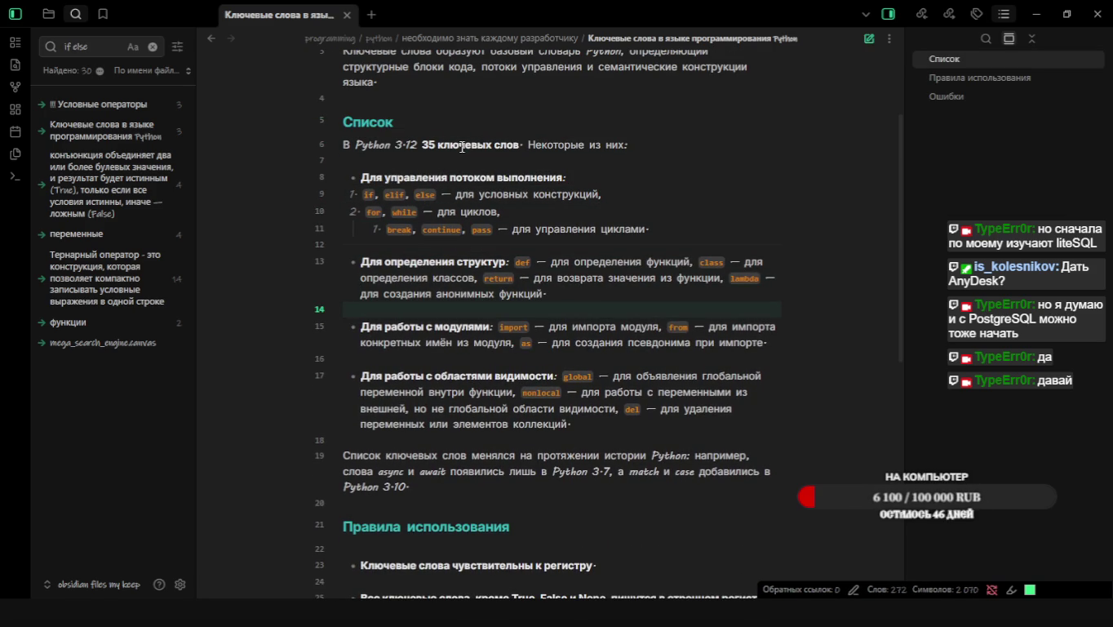
{"action": "key", "text": "Down"}
{"action": "key", "text": "Down"}
{"action": "type", "text": "---"}
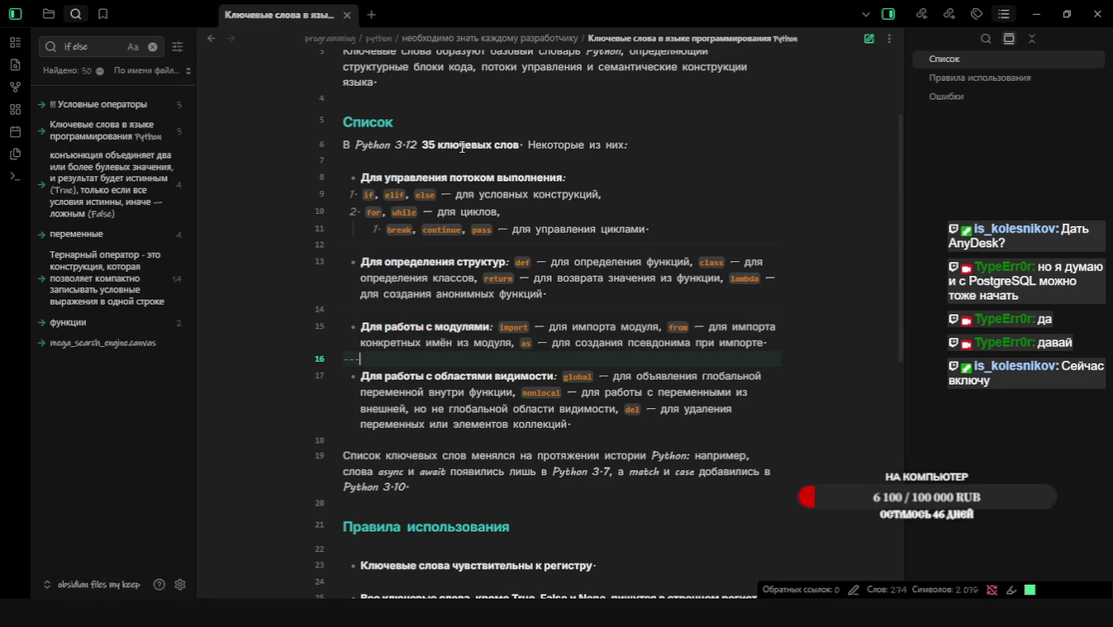
Switch to reading view and scroll through the rendered separator rules
{"action": "key", "text": "ctrl+e"}
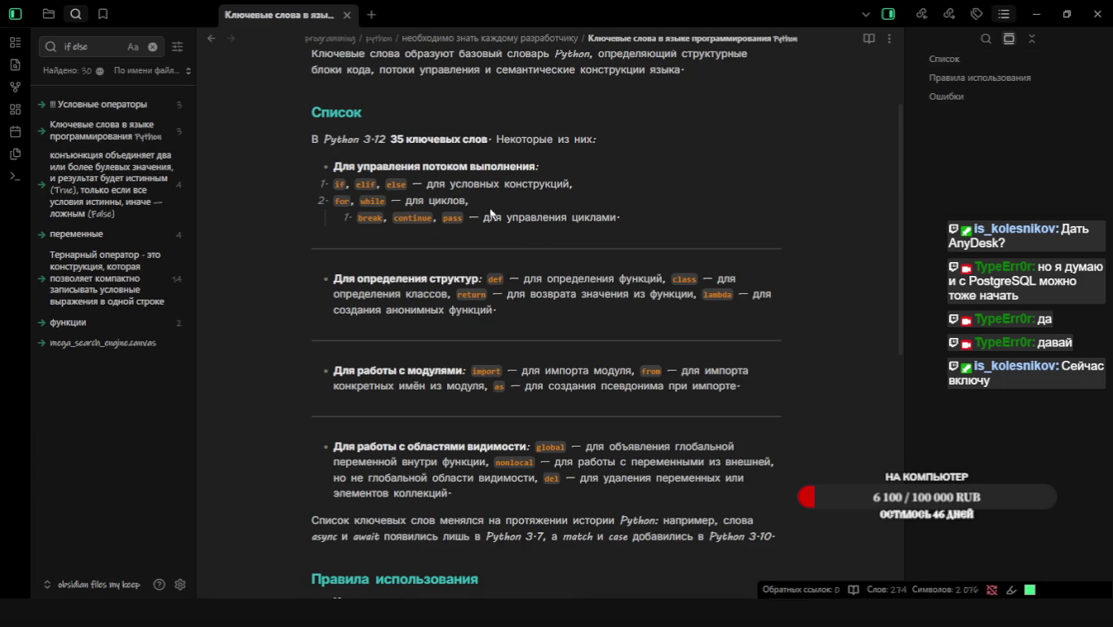
{"action": "scroll", "coordinate": [654, 396], "scroll_direction": "up", "scroll_amount": 3}
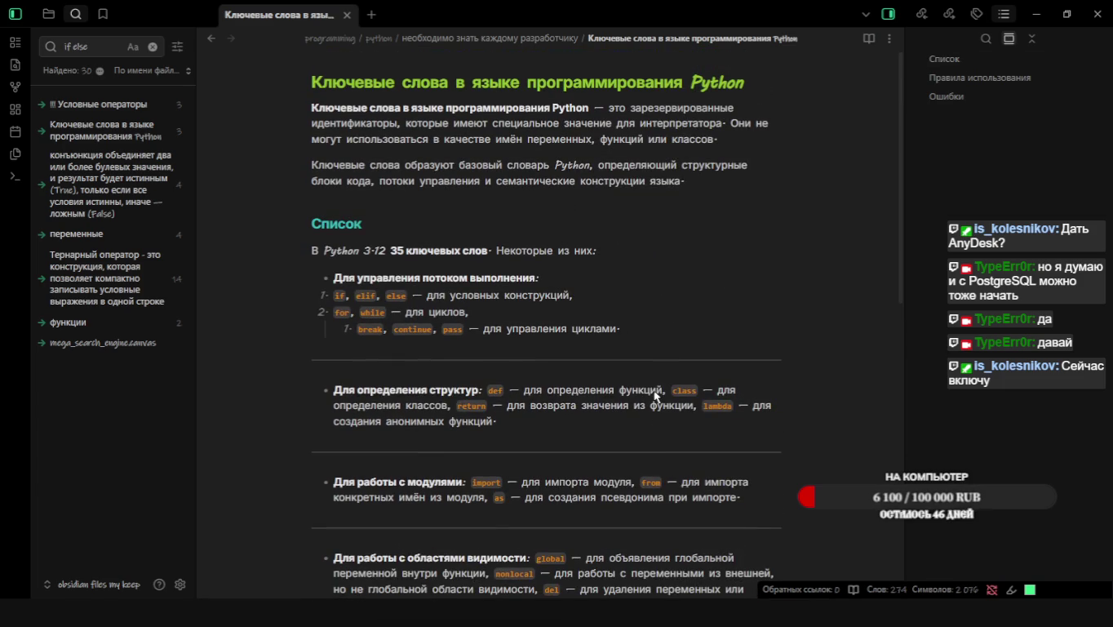
{"action": "scroll", "coordinate": [591, 370], "scroll_direction": "down", "scroll_amount": 1}
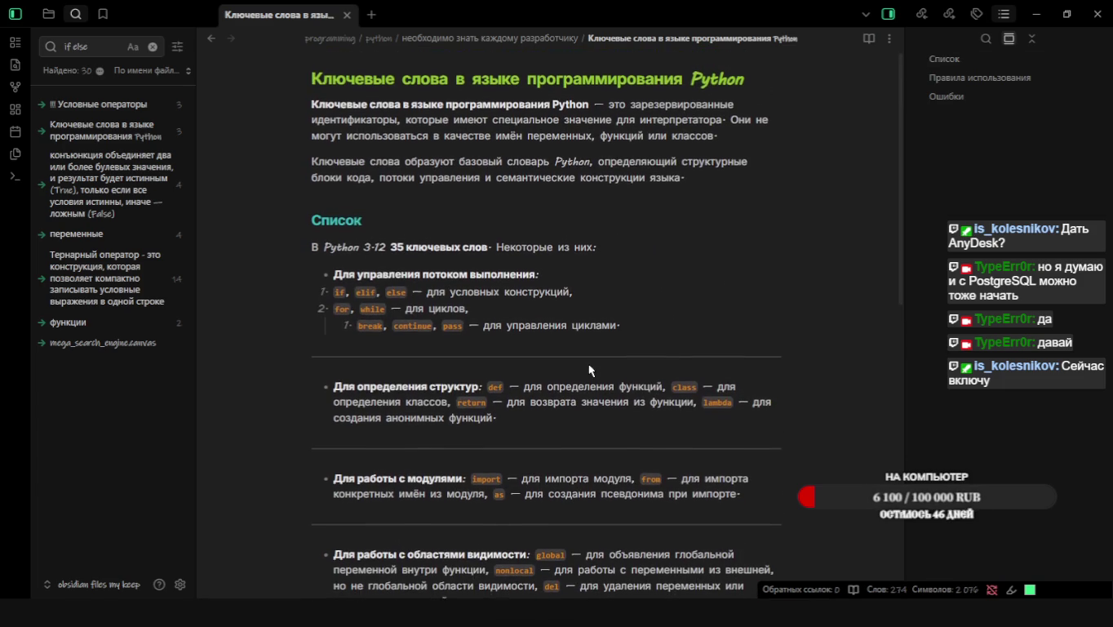
{"action": "scroll", "coordinate": [590, 369], "scroll_direction": "down", "scroll_amount": 2}
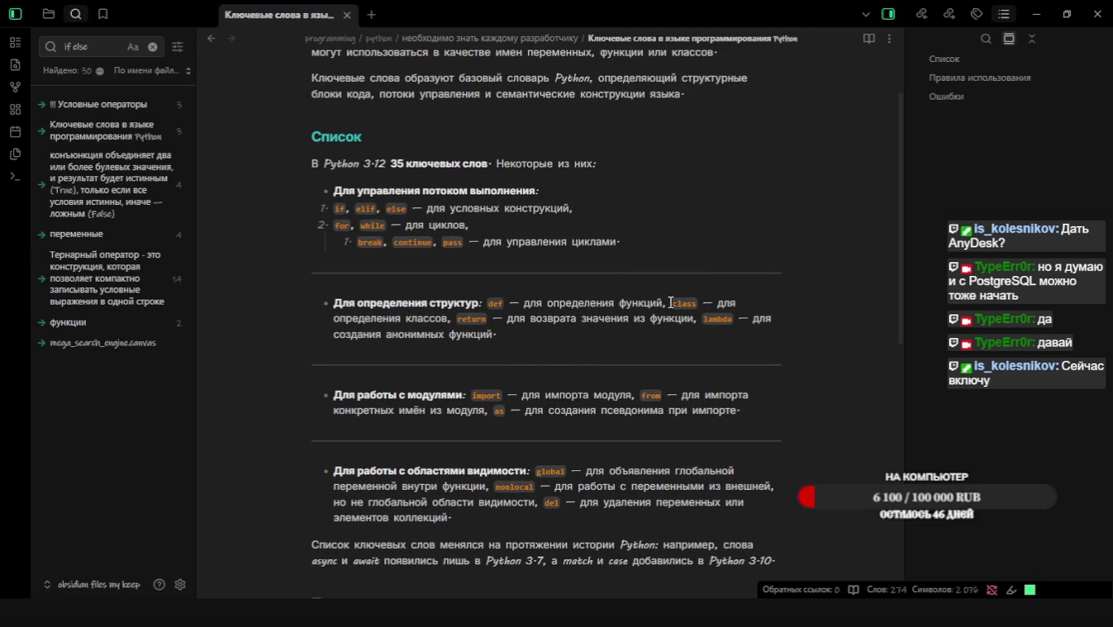
Break class, return and lambda onto their own list lines
{"action": "key", "text": "ctrl+e"}
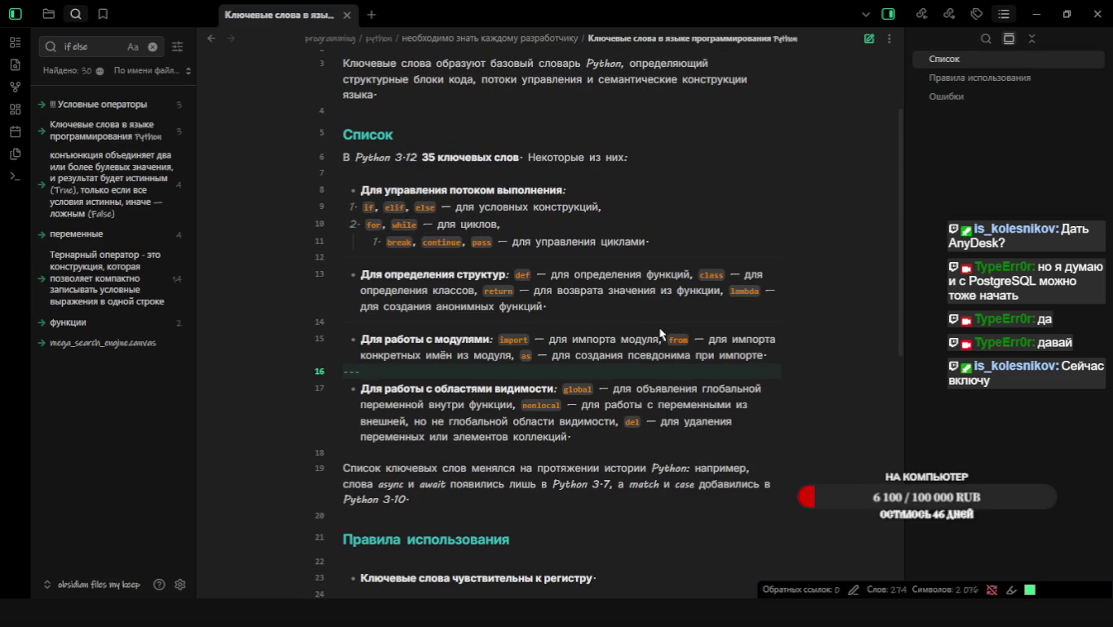
{"action": "left_click", "coordinate": [693, 274]}
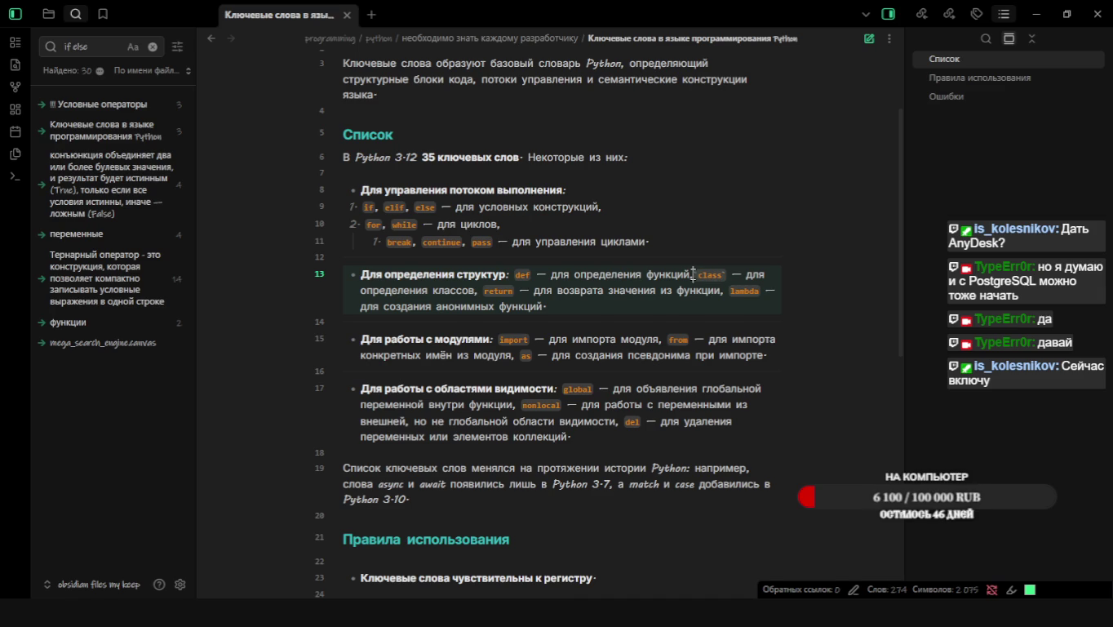
{"action": "key", "text": "Return"}
{"action": "key", "text": "Right"}
{"action": "key", "text": "Right"}
{"action": "key", "text": "Right"}
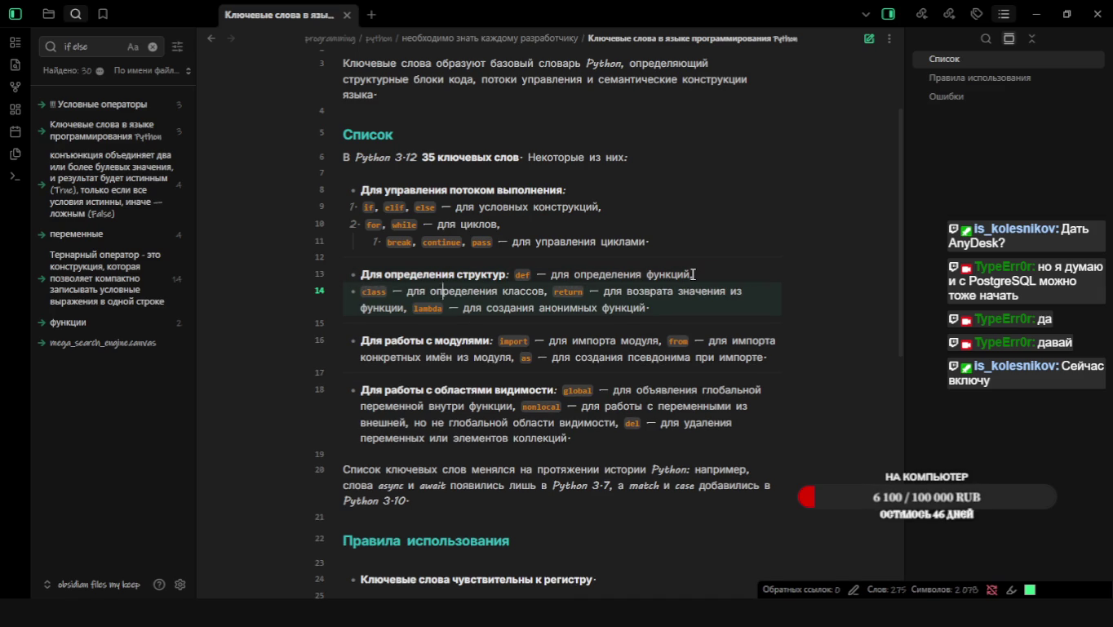
{"action": "key", "text": "Right"}
{"action": "key", "text": "Right"}
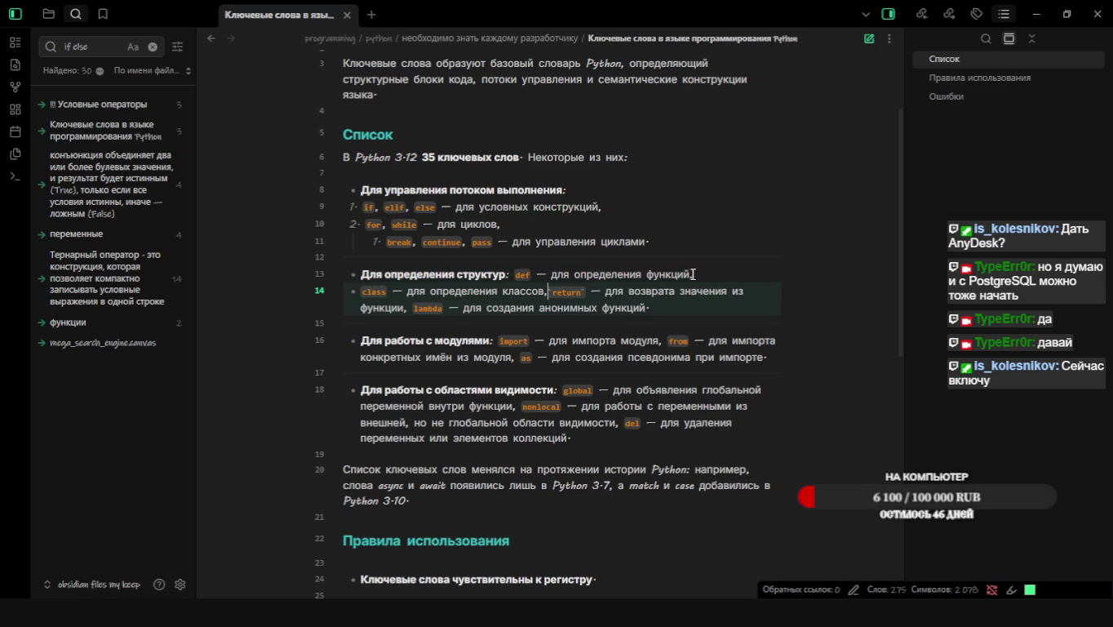
{"action": "key", "text": "shift+Return"}
{"action": "key", "text": "Right"}
{"action": "key", "text": "Right"}
{"action": "key", "text": "Right"}
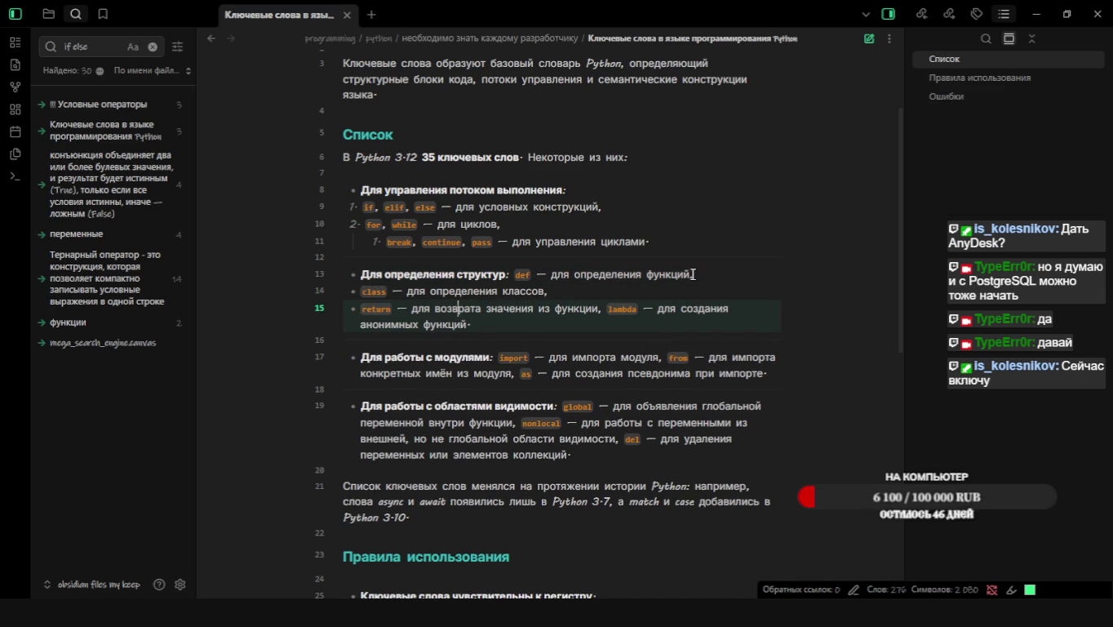
{"action": "key", "text": "Right"}
{"action": "key", "text": "Right"}
{"action": "key", "text": "Right"}
{"action": "key", "text": "Right"}
{"action": "key", "text": "Return"}
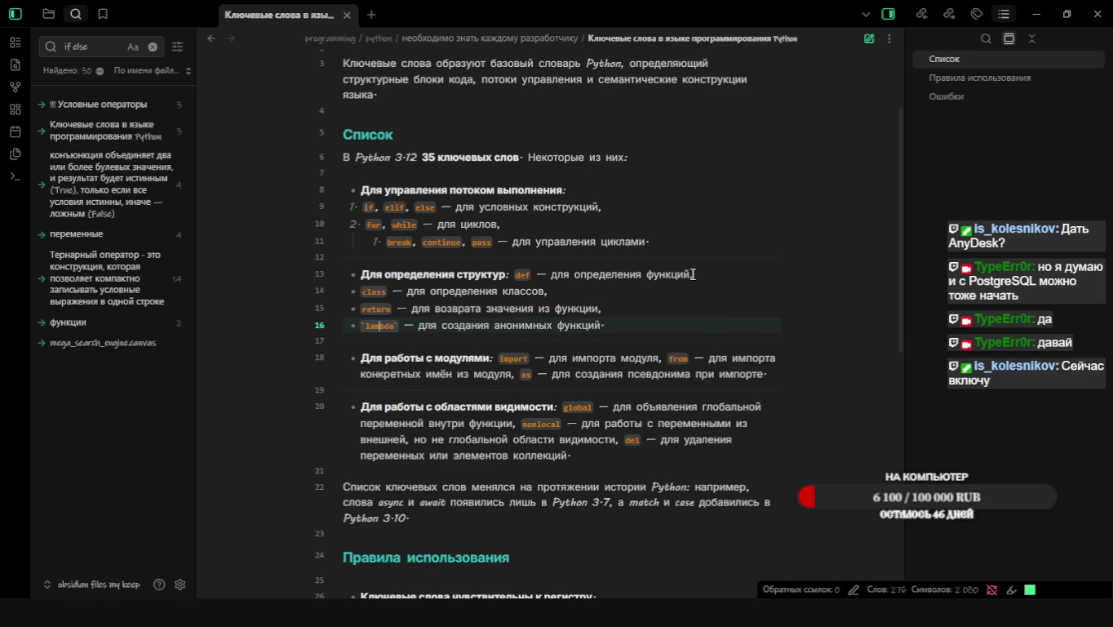
{"action": "scroll", "coordinate": [760, 379], "scroll_direction": "down", "scroll_amount": 1}
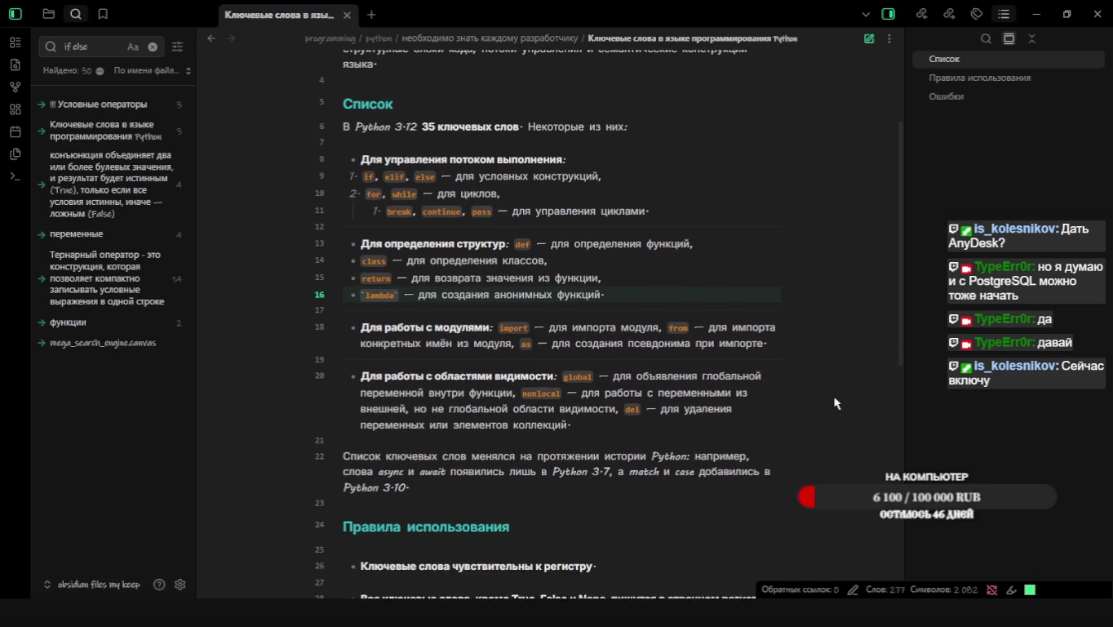
Put def on its own bulleted line and select the def–lambda lines
{"action": "left_click", "coordinate": [516, 243]}
{"action": "key", "text": "Return"}
{"action": "key", "text": "BackSpace"}
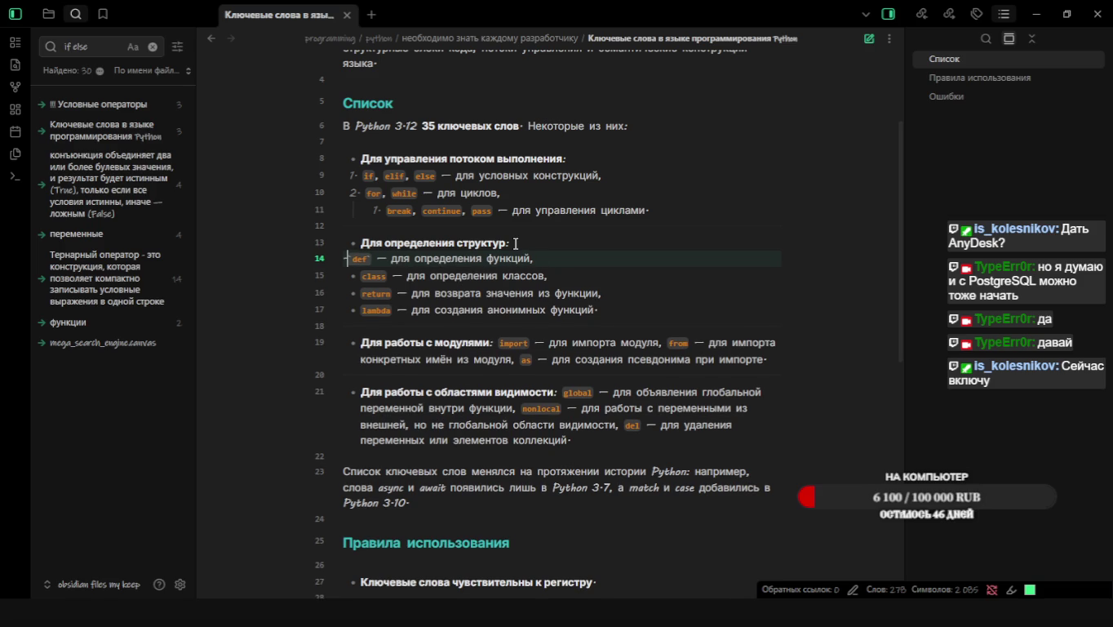
{"action": "key", "text": "ctrl+z"}
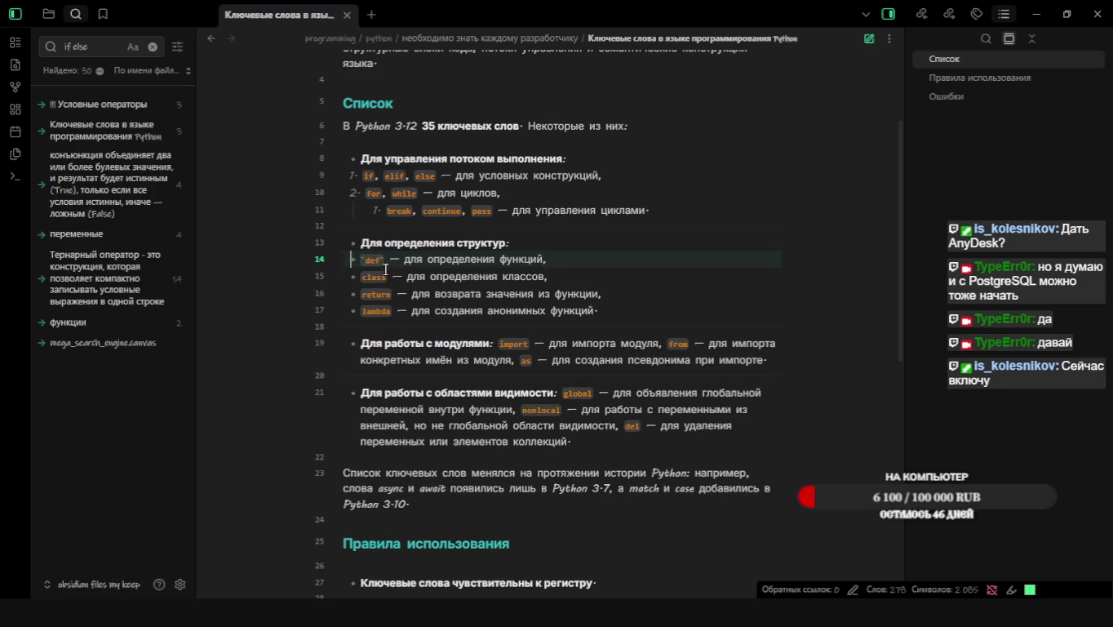
{"action": "left_click_drag", "start_coordinate": [349, 259], "coordinate": [605, 310]}
Format the selected def, class, return and lambda lines as a numbered list 1–4
{"action": "right_click", "coordinate": [537, 312]}
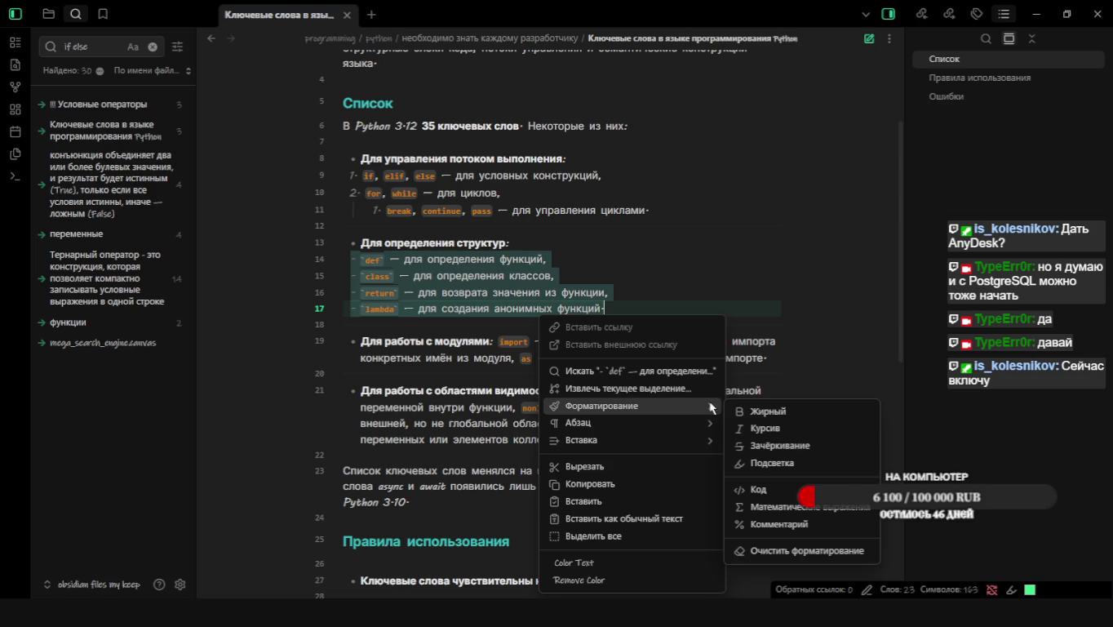
{"action": "mouse_move", "coordinate": [626, 423]}
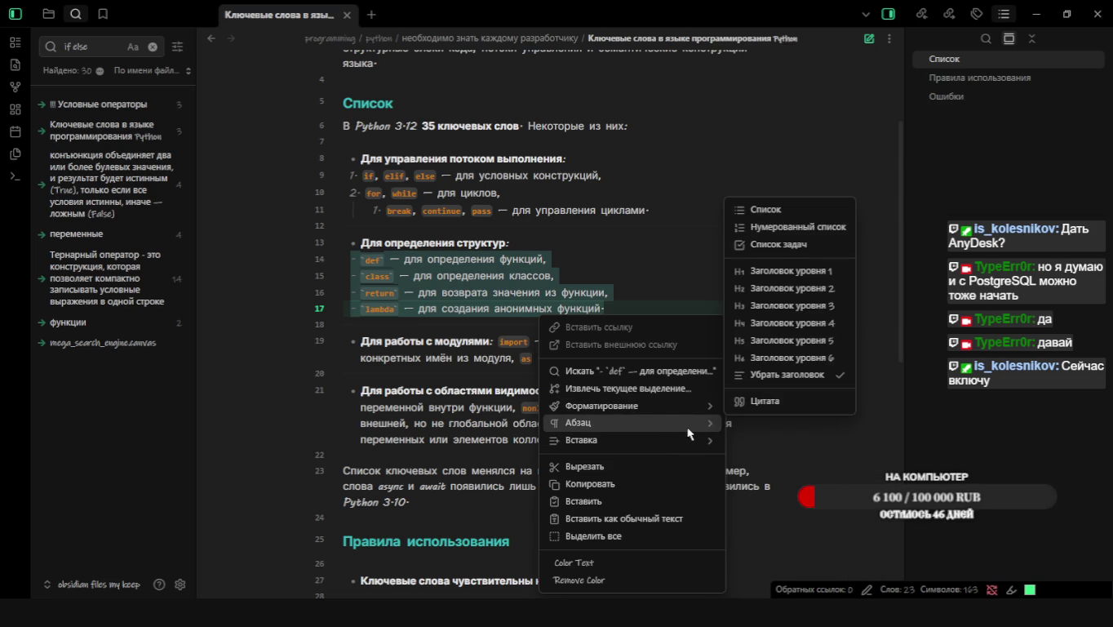
{"action": "left_click", "coordinate": [798, 229]}
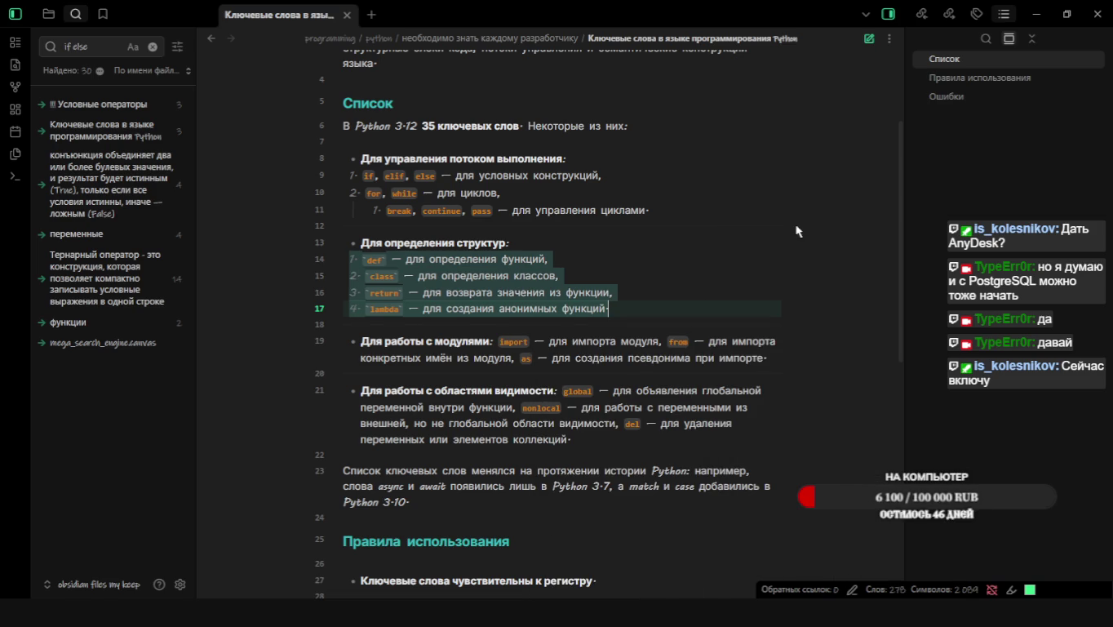
{"action": "left_click", "coordinate": [716, 270]}
{"action": "scroll", "coordinate": [753, 374], "scroll_direction": "down", "scroll_amount": 1}
{"action": "scroll", "coordinate": [779, 383], "scroll_direction": "up", "scroll_amount": 2}
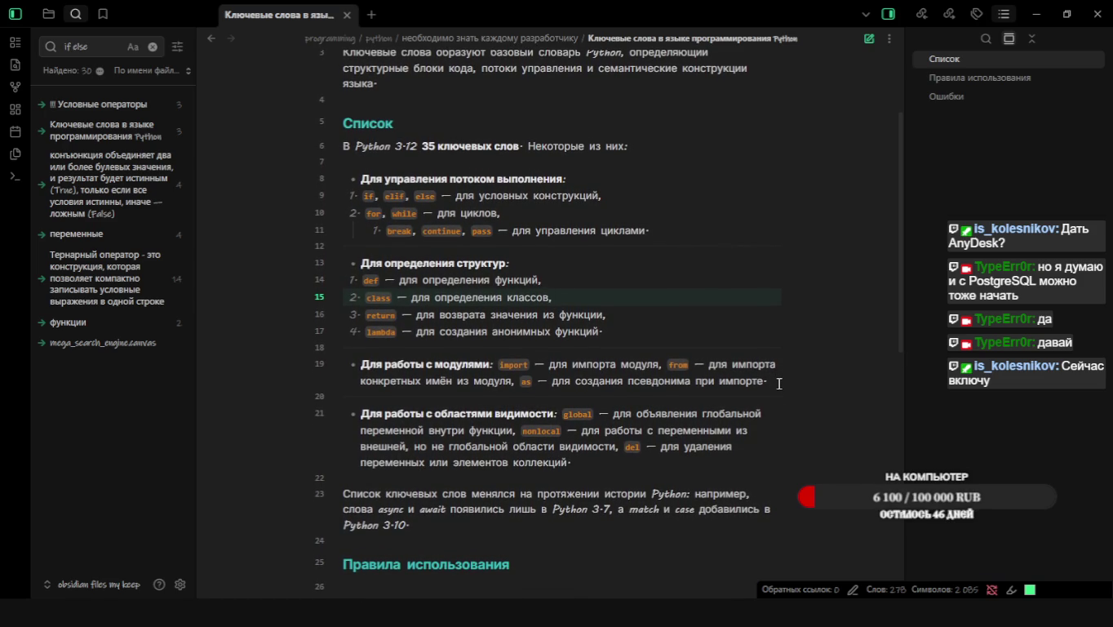
Review the numbered list, then search the system for 'any' to find AnyDesk
{"action": "left_click", "coordinate": [549, 313]}
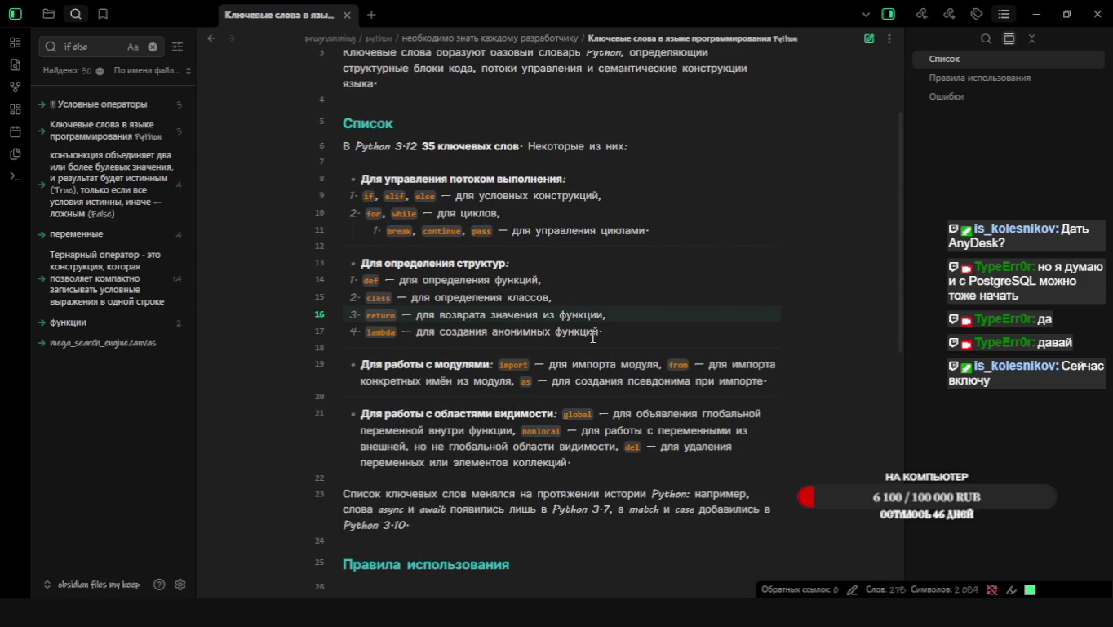
{"action": "scroll", "coordinate": [593, 337], "scroll_direction": "down", "scroll_amount": 2}
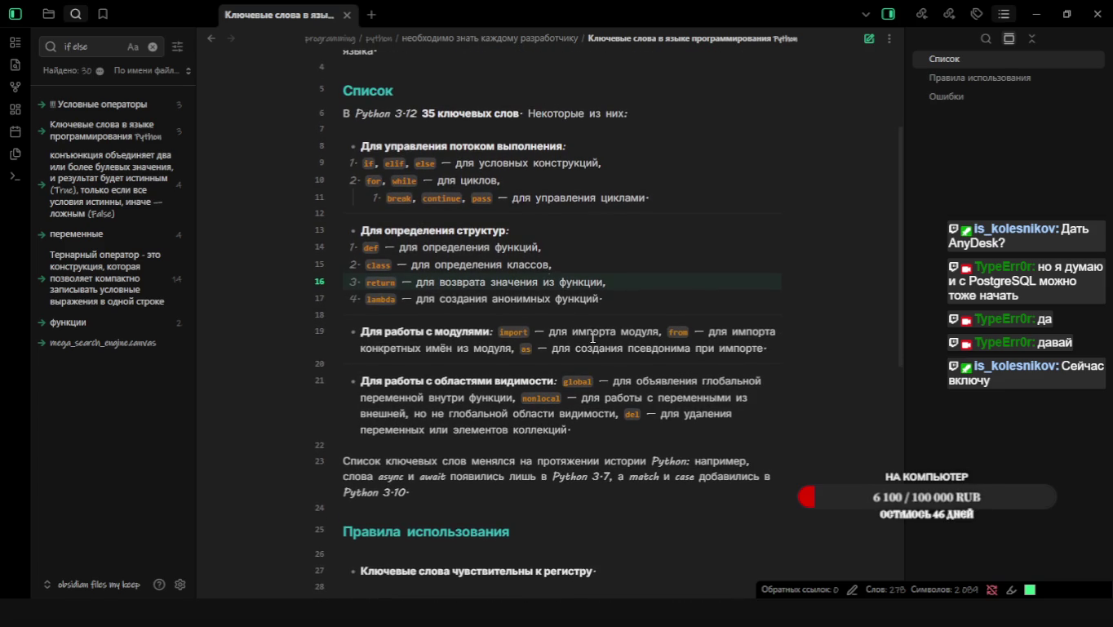
{"action": "scroll", "coordinate": [536, 315], "scroll_direction": "down", "scroll_amount": 3}
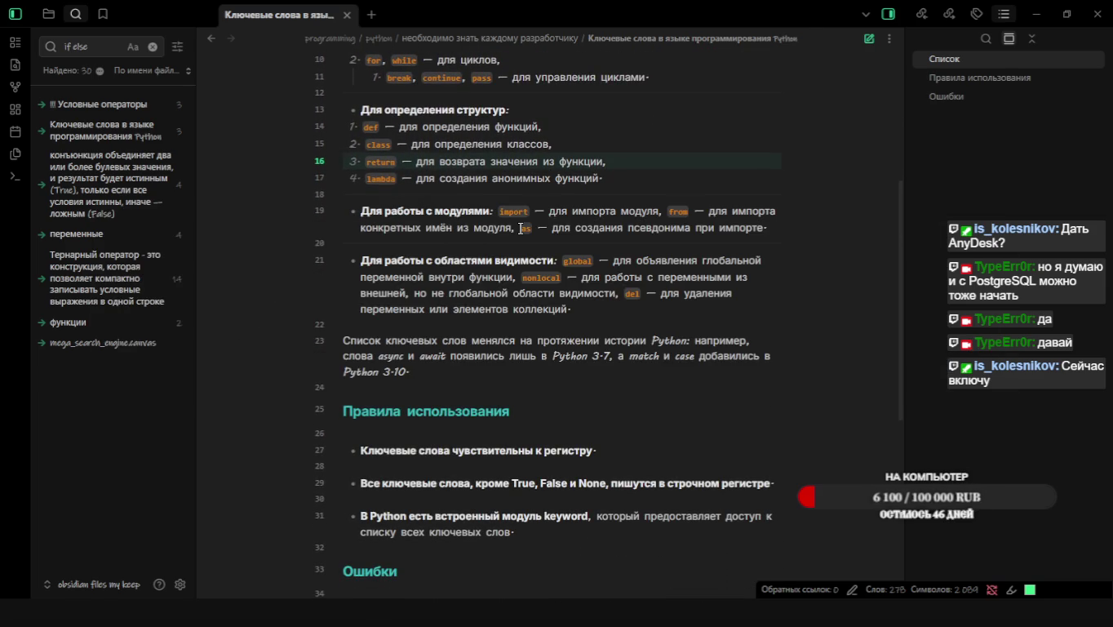
{"action": "key", "text": "super"}
{"action": "type", "text": "an"}
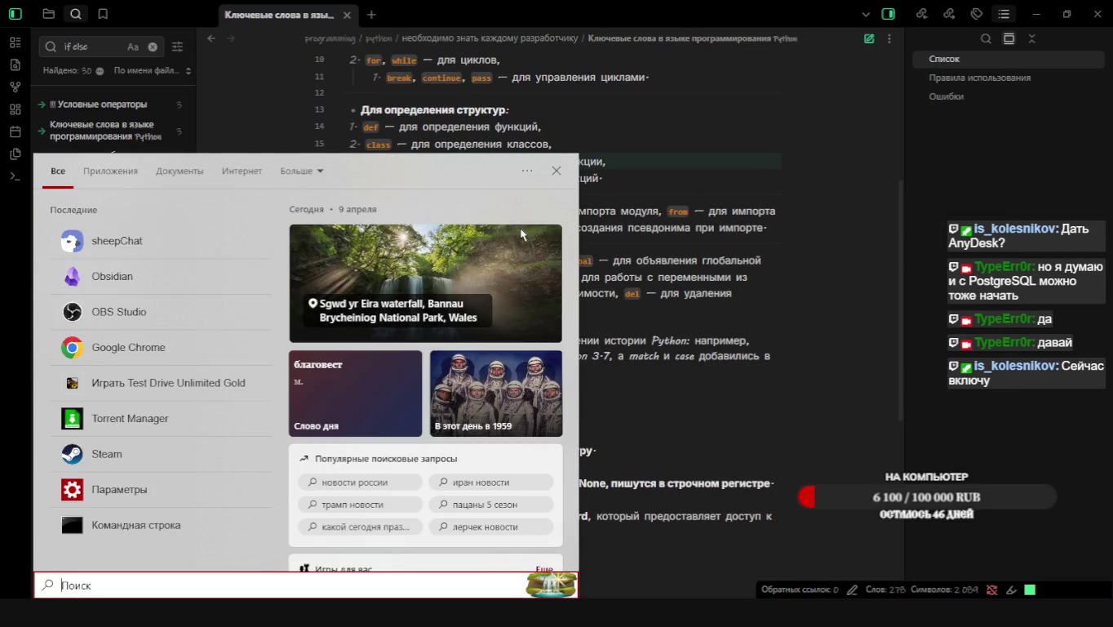
{"action": "type", "text": "y"}
Scroll the Stepik lesson down to the comment containing the os.name OS-check code
{"action": "key", "text": "Escape"}
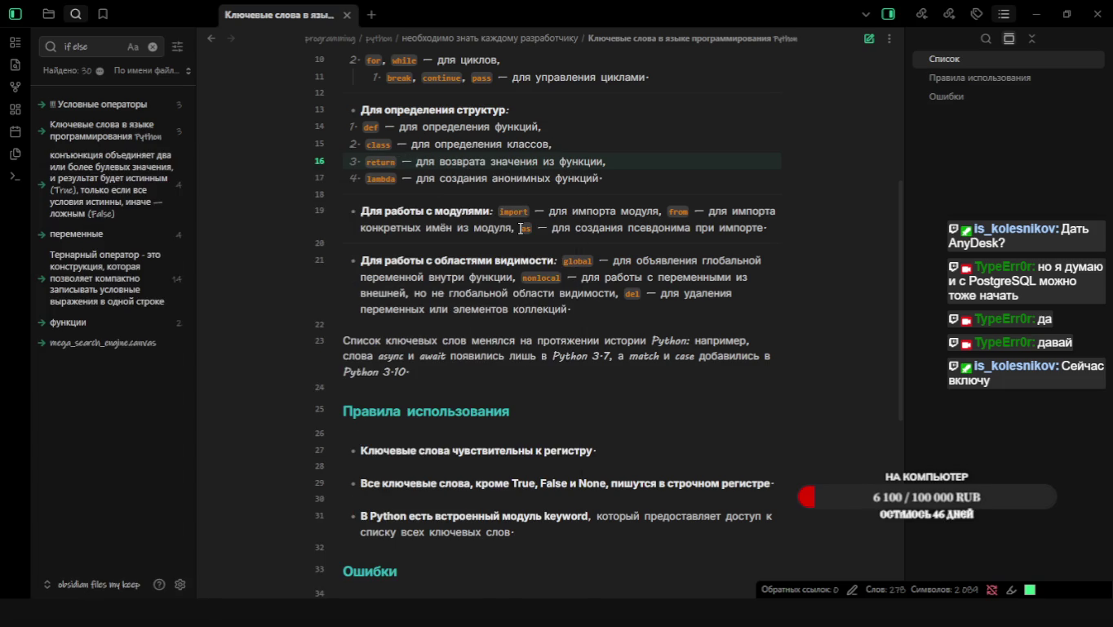
{"action": "key", "text": "alt+Tab"}
{"action": "key", "text": "alt+Tab"}
{"action": "key", "text": "alt+Tab"}
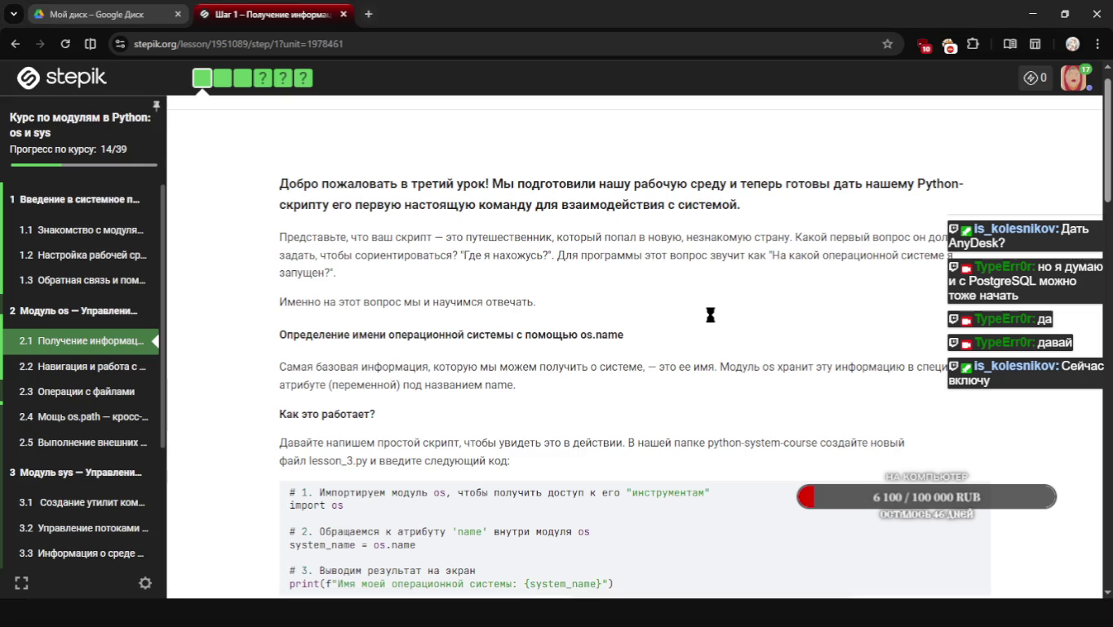
{"action": "scroll", "coordinate": [709, 314], "scroll_direction": "down", "scroll_amount": 2}
{"action": "scroll", "coordinate": [510, 308], "scroll_direction": "down", "scroll_amount": 2}
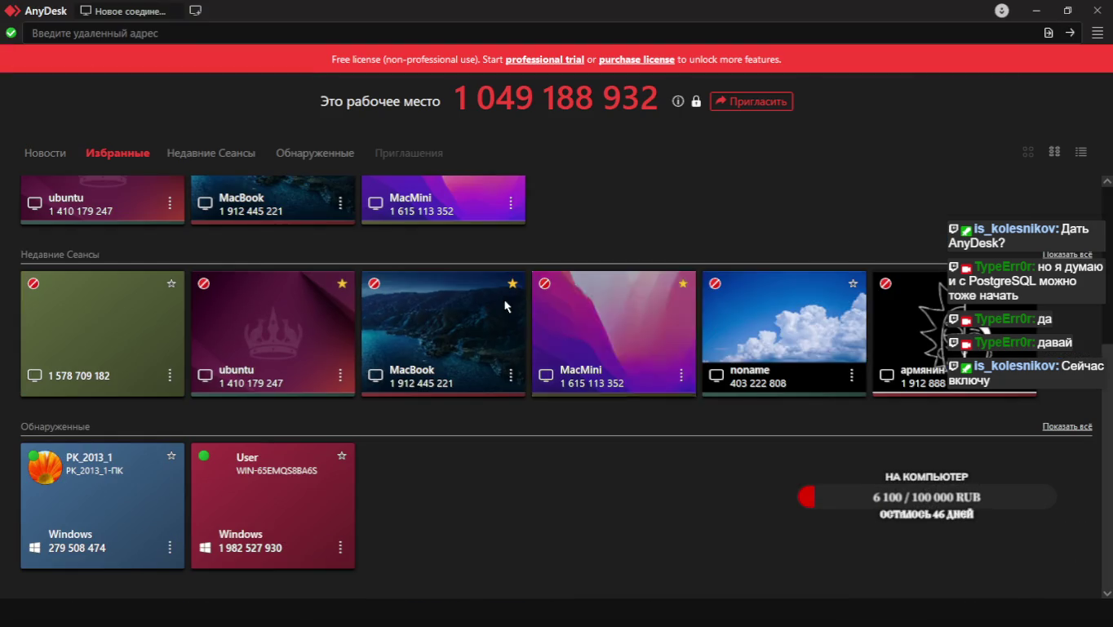
{"action": "scroll", "coordinate": [506, 306], "scroll_direction": "up", "scroll_amount": 5}
{"action": "scroll", "coordinate": [507, 306], "scroll_direction": "up", "scroll_amount": 1}
{"action": "key", "text": "alt+Tab"}
{"action": "key", "text": "alt+Tab"}
{"action": "key", "text": "alt+Tab"}
{"action": "key", "text": "alt+Tab"}
{"action": "key", "text": "alt+Tab"}
{"action": "key", "text": "alt+Tab"}
{"action": "key", "text": "alt+Tab"}
{"action": "key", "text": "alt+Tab"}
{"action": "key", "text": "alt+Tab"}
{"action": "key", "text": "alt+Tab"}
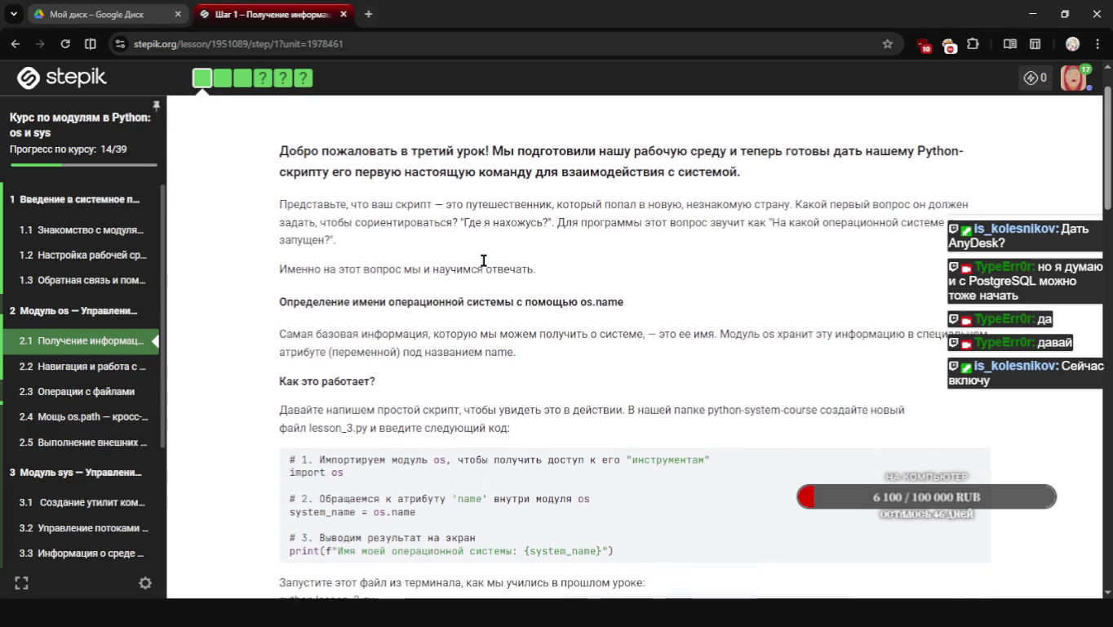
{"action": "scroll", "coordinate": [485, 268], "scroll_direction": "up", "scroll_amount": 1}
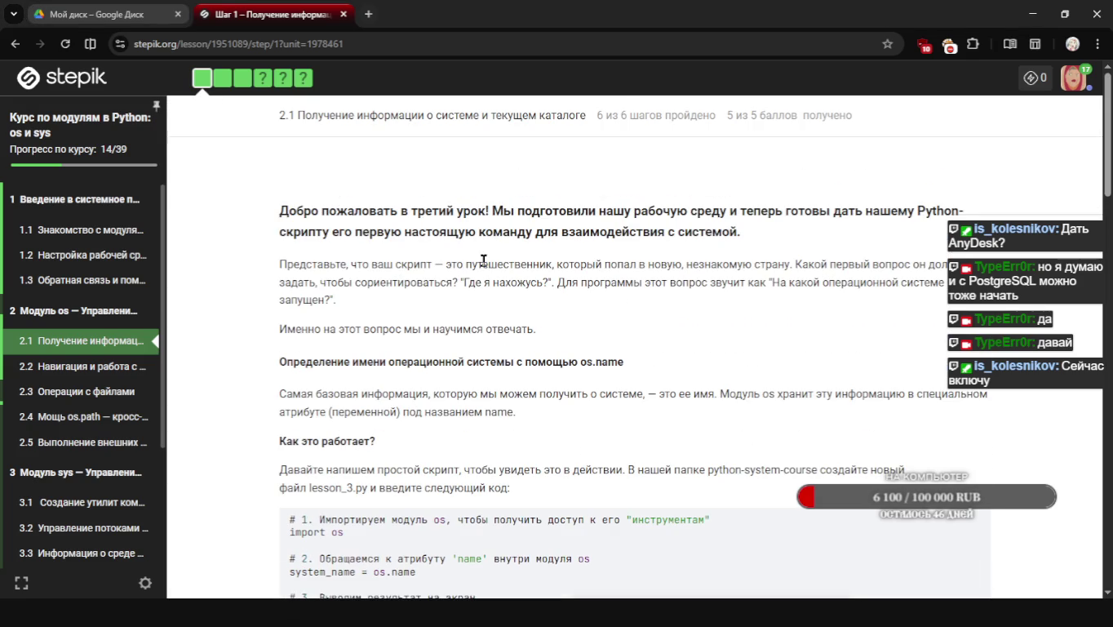
{"action": "scroll", "coordinate": [39, 373], "scroll_direction": "down", "scroll_amount": 1}
{"action": "scroll", "coordinate": [40, 373], "scroll_direction": "down", "scroll_amount": 2}
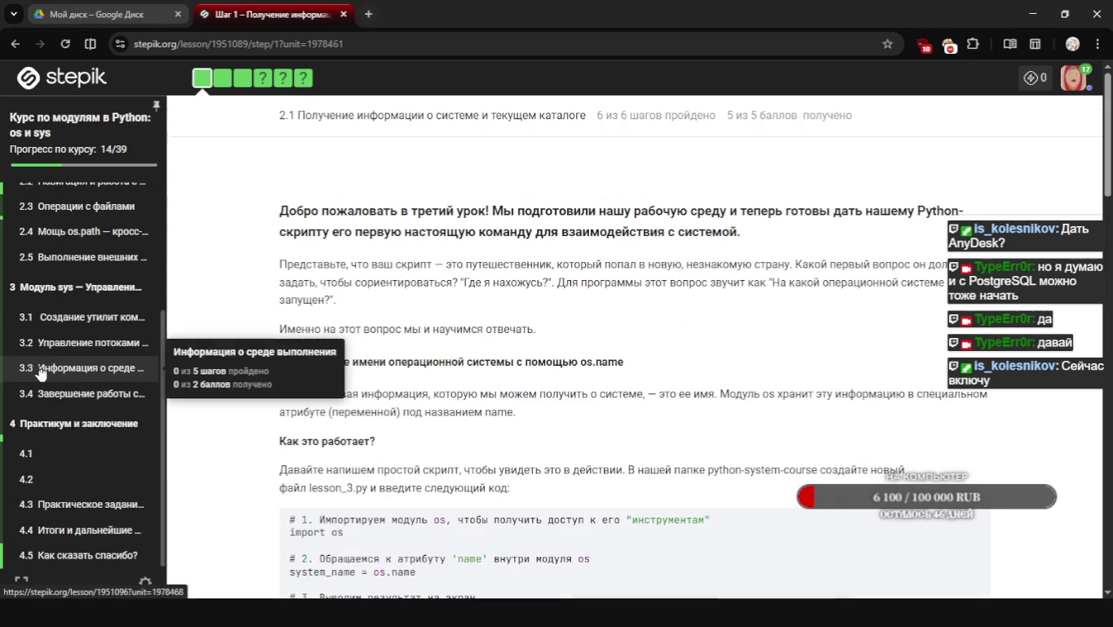
{"action": "scroll", "coordinate": [41, 373], "scroll_direction": "down", "scroll_amount": 5}
{"action": "scroll", "coordinate": [39, 373], "scroll_direction": "down", "scroll_amount": 5}
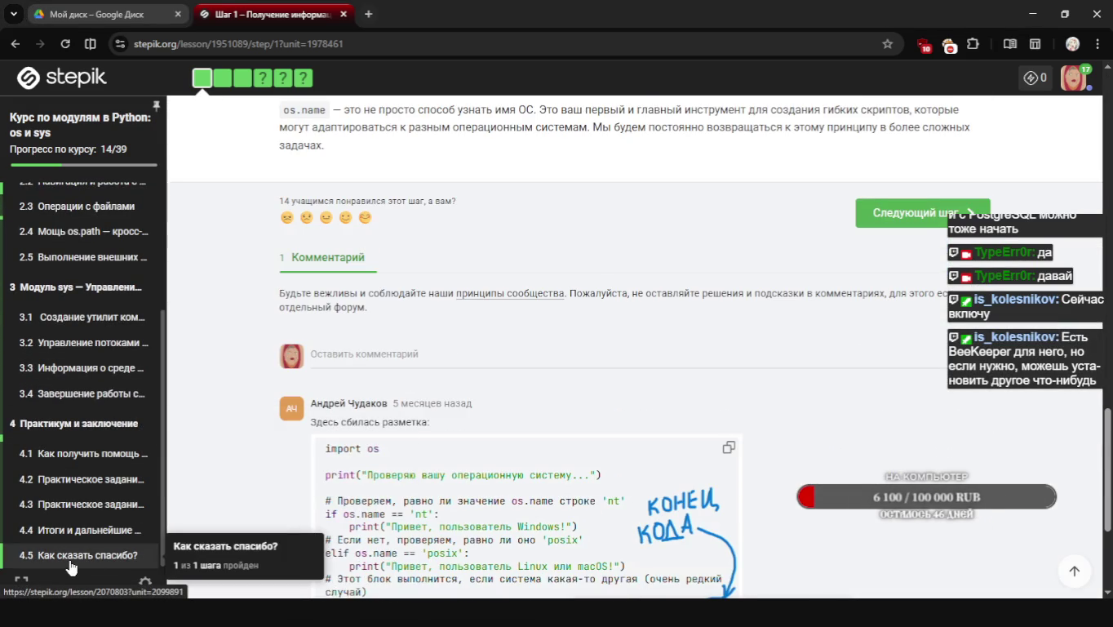
{"action": "scroll", "coordinate": [323, 424], "scroll_direction": "up", "scroll_amount": 3}
{"action": "scroll", "coordinate": [323, 425], "scroll_direction": "down", "scroll_amount": 5}
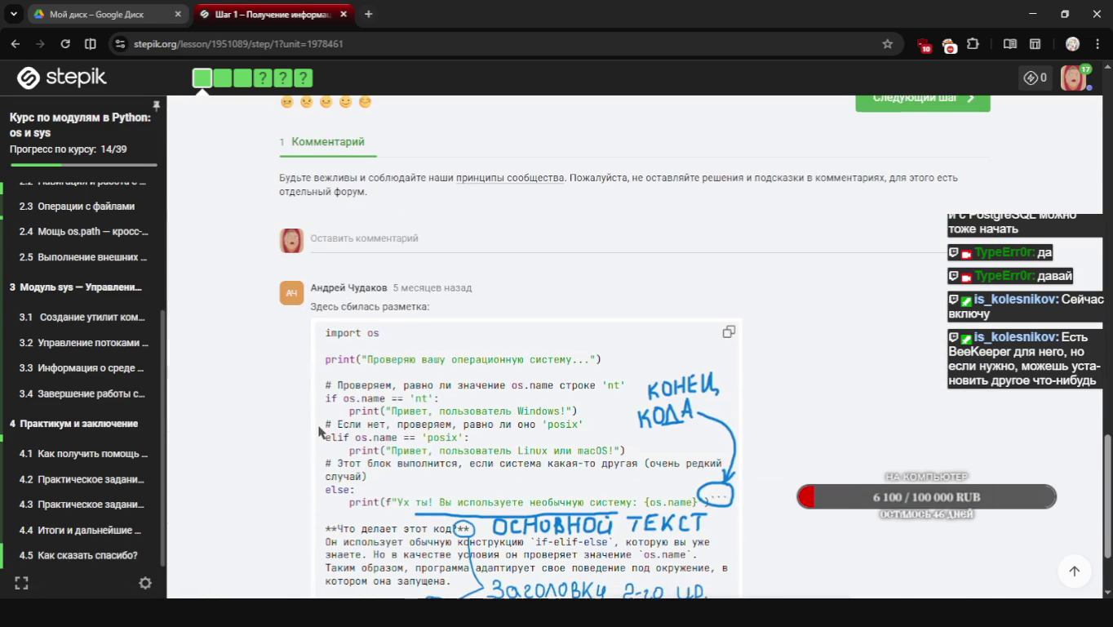
{"action": "key", "text": "alt+Tab"}
{"action": "key", "text": "alt+Tab"}
{"action": "key", "text": "alt+Tab"}
{"action": "key", "text": "alt+Tab"}
{"action": "key", "text": "alt+Tab"}
{"action": "key", "text": "alt+Tab"}
{"action": "key", "text": "alt+Tab"}
{"action": "key", "text": "alt+Tab"}
{"action": "key", "text": "alt+Tab"}
{"action": "key", "text": "alt+Tab"}
{"action": "key", "text": "alt+Tab"}
{"action": "key", "text": "alt+Tab"}
{"action": "key", "text": "alt+Tab"}
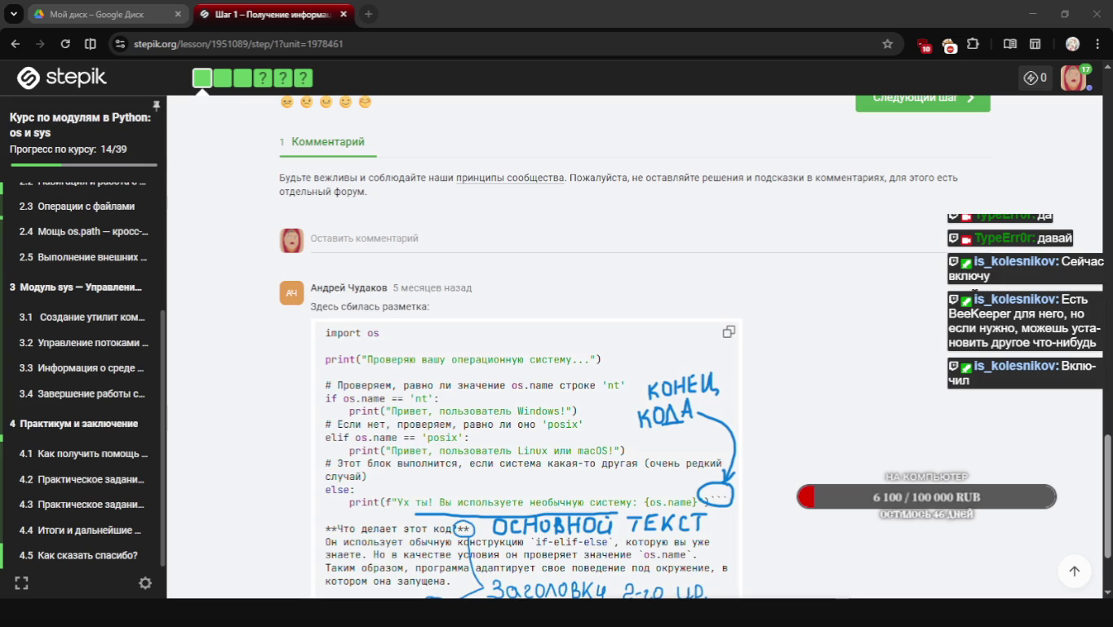
Switch to AnyDesk and connect to the ubuntu favourite machine
{"action": "key", "text": "alt+Tab"}
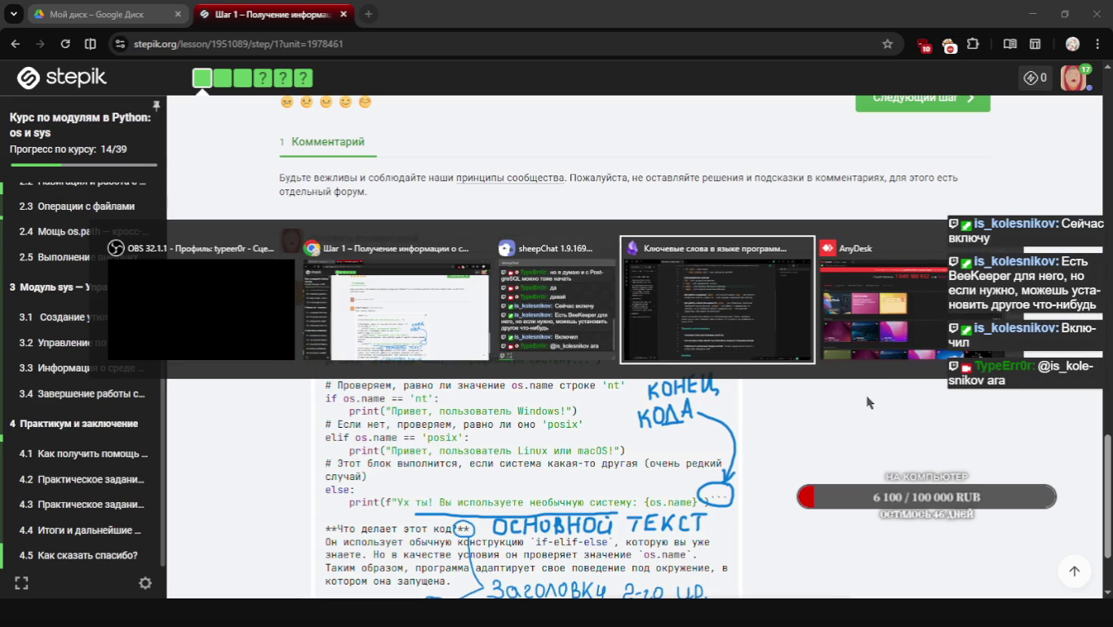
{"action": "key", "text": "Tab"}
{"action": "key", "text": "Tab"}
{"action": "key", "text": "Tab"}
{"action": "key", "text": "Tab"}
{"action": "key", "text": "Tab"}
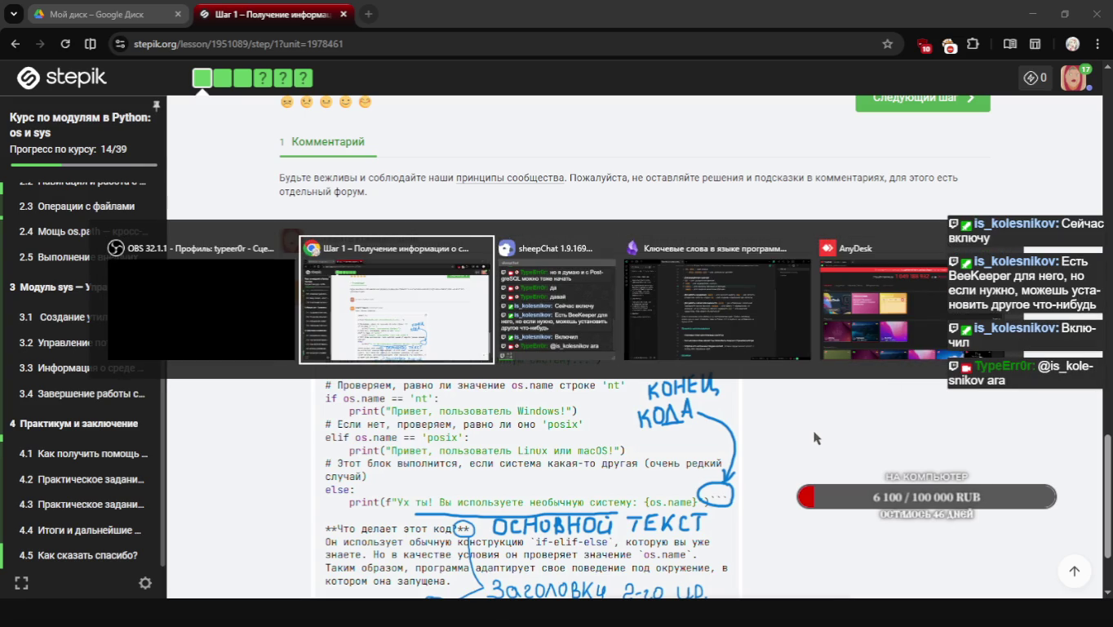
{"action": "key", "text": "alt+Tab"}
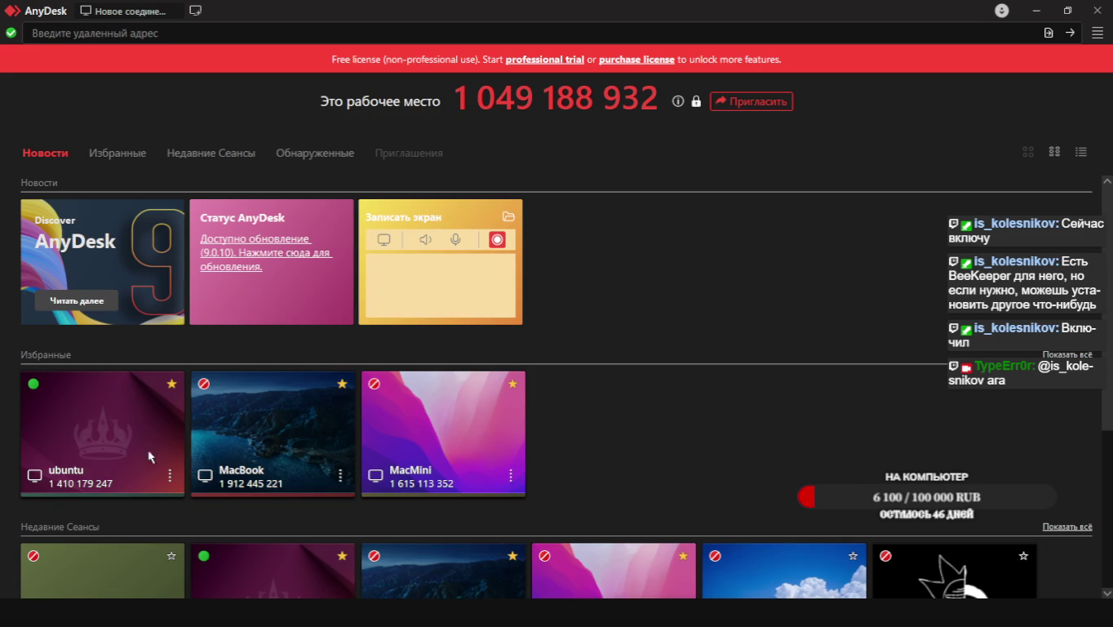
{"action": "left_click", "coordinate": [82, 461]}
Check the Stepik lesson in Chrome, then return to the remote ubuntu session
{"action": "key", "text": "alt+Tab"}
{"action": "key", "text": "Tab"}
{"action": "scroll", "coordinate": [608, 385], "scroll_direction": "down", "scroll_amount": 3}
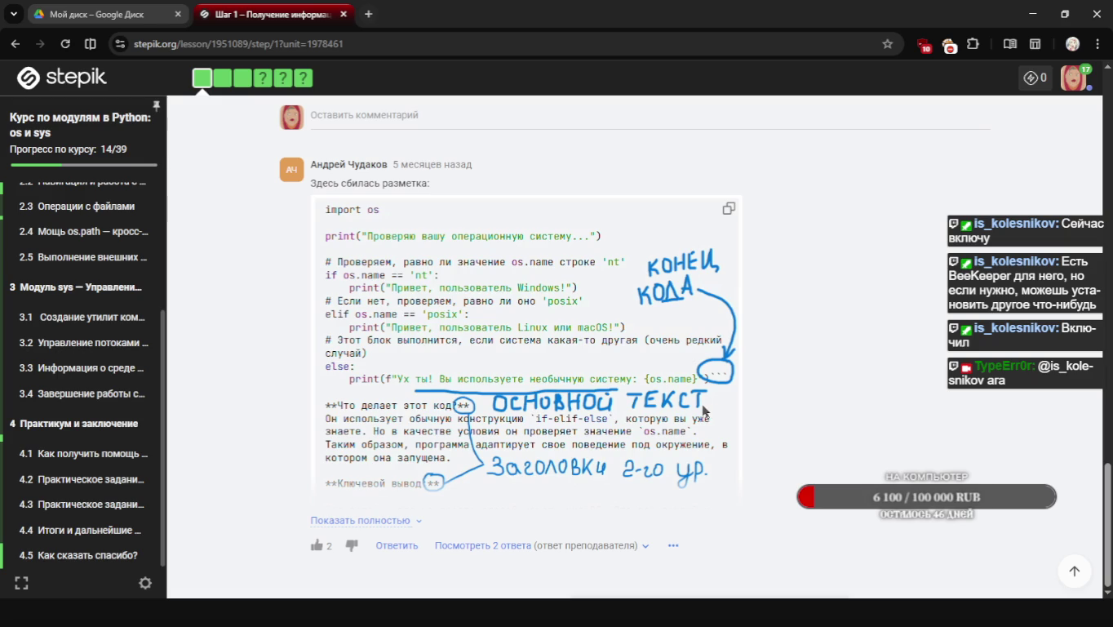
{"action": "scroll", "coordinate": [624, 416], "scroll_direction": "up", "scroll_amount": 1}
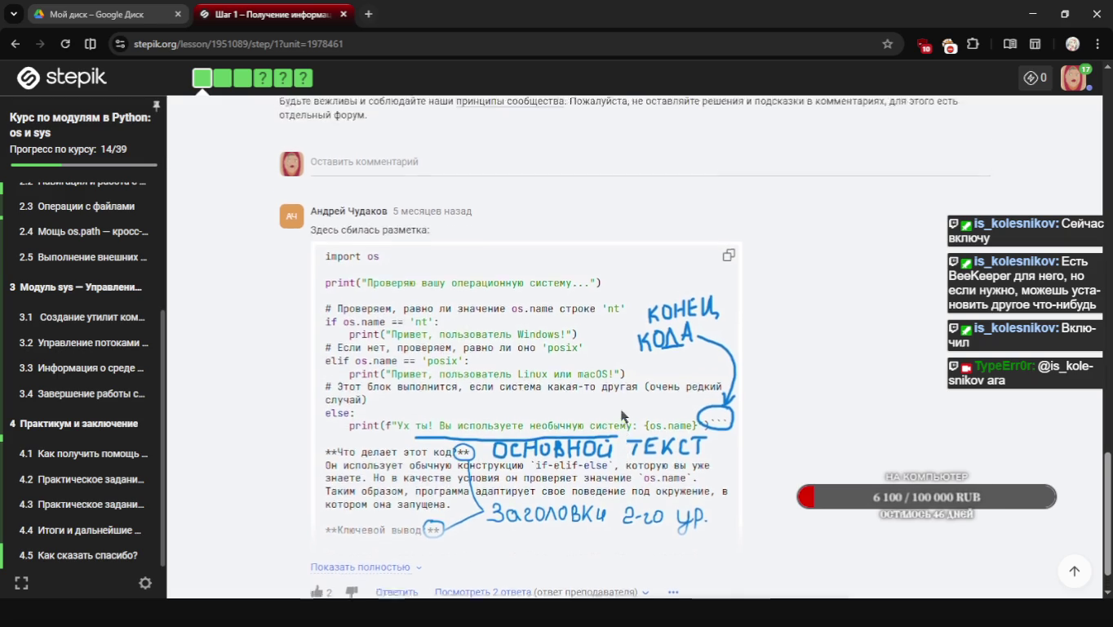
{"action": "scroll", "coordinate": [622, 417], "scroll_direction": "up", "scroll_amount": 8}
{"action": "scroll", "coordinate": [622, 417], "scroll_direction": "up", "scroll_amount": 8}
{"action": "scroll", "coordinate": [621, 417], "scroll_direction": "down", "scroll_amount": 5}
{"action": "key", "text": "alt+Tab"}
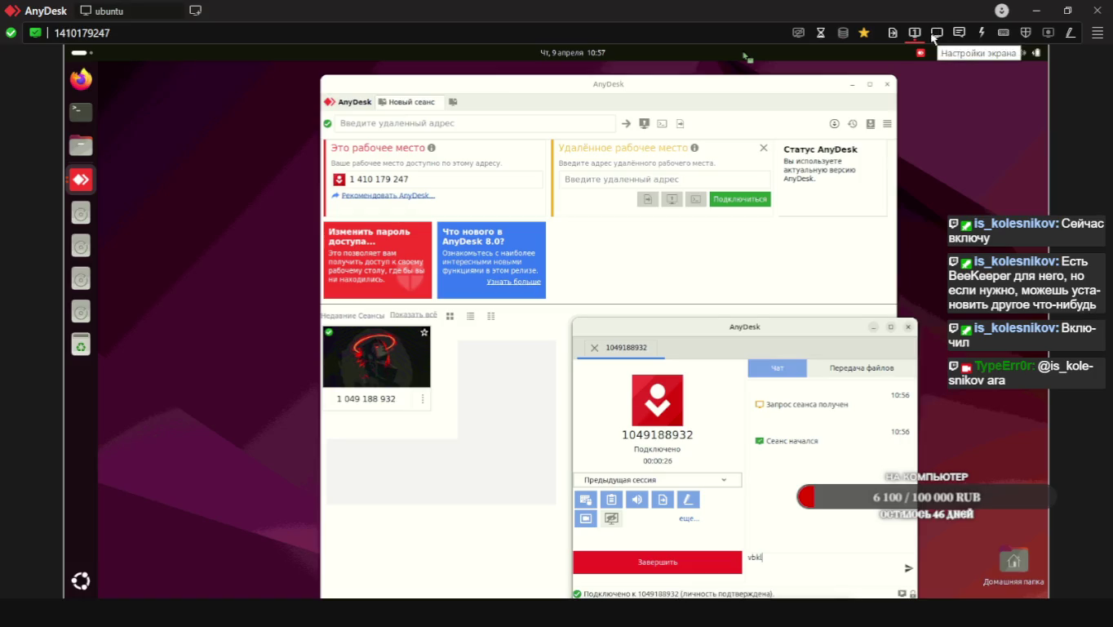
Send «так что именно делаем?» in the session chat and begin the next reply
{"action": "left_click", "coordinate": [960, 34]}
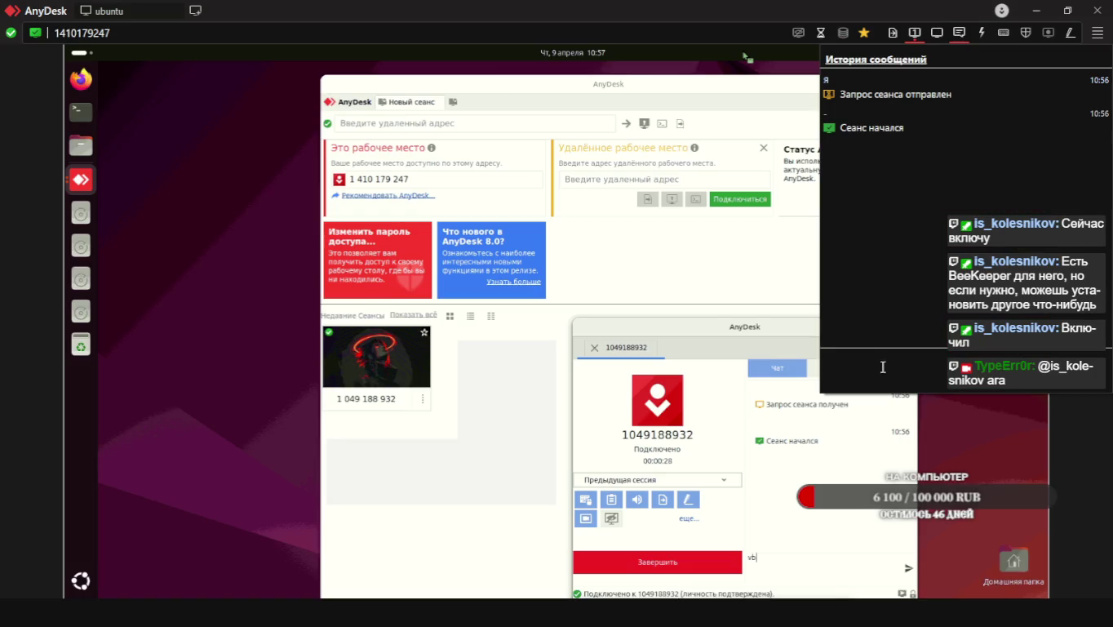
{"action": "type", "text": "так что и"}
{"action": "type", "text": "менно делаем?"}
{"action": "key", "text": "Return"}
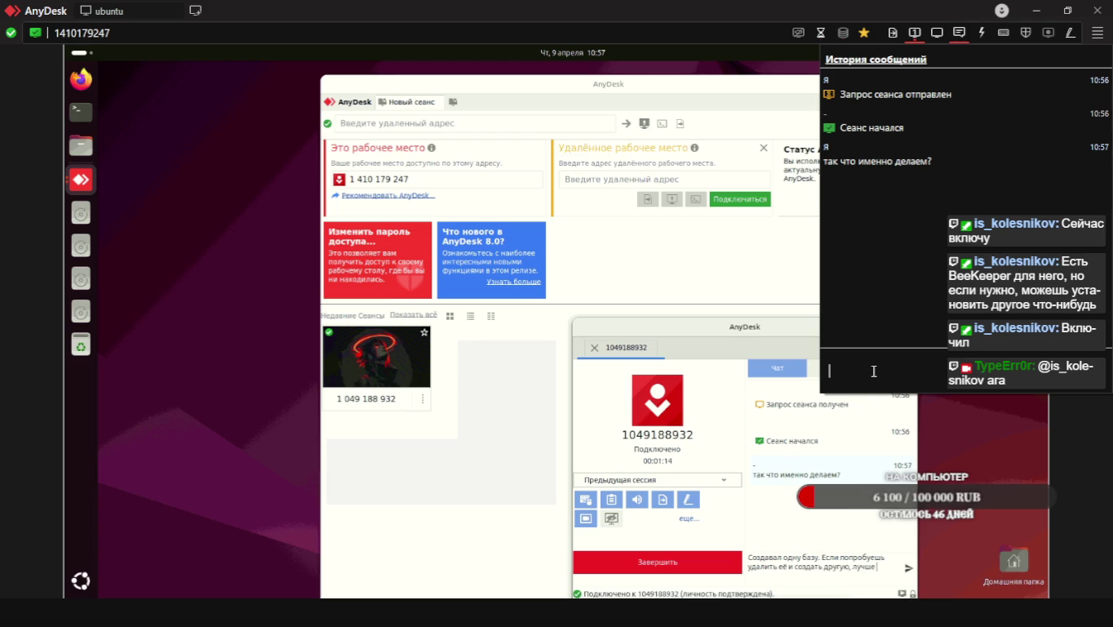
{"action": "type", "text": "наверное"}
Send chat messages about the database, deleting and recreating it, then «правильно?»
{"action": "key", "text": "Return"}
{"action": "type", "text": "надо уда"}
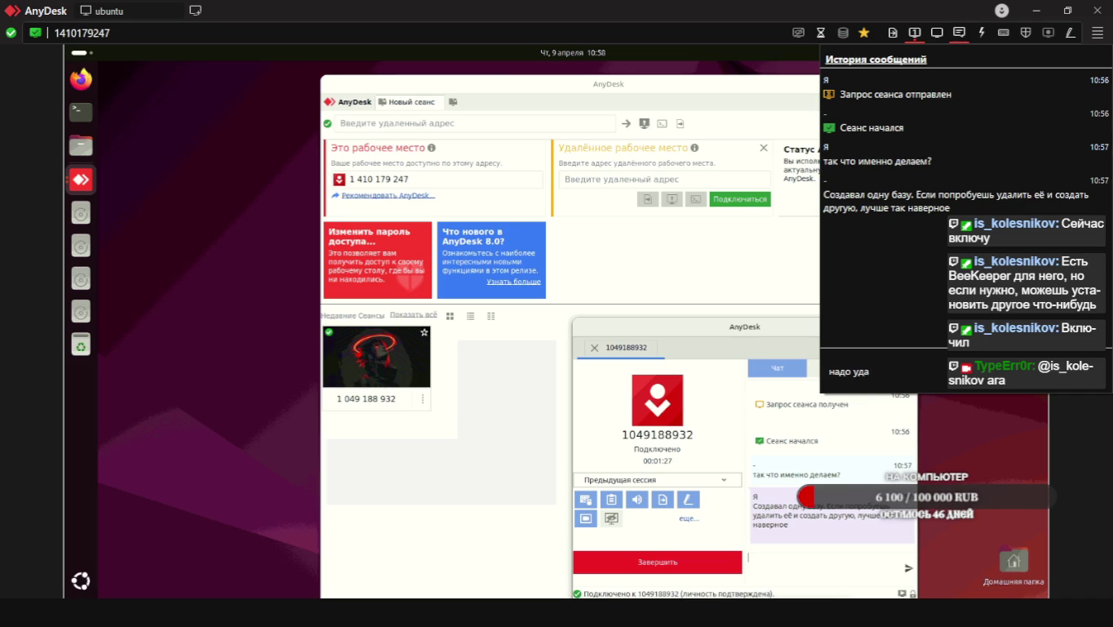
{"action": "type", "text": "лить"}
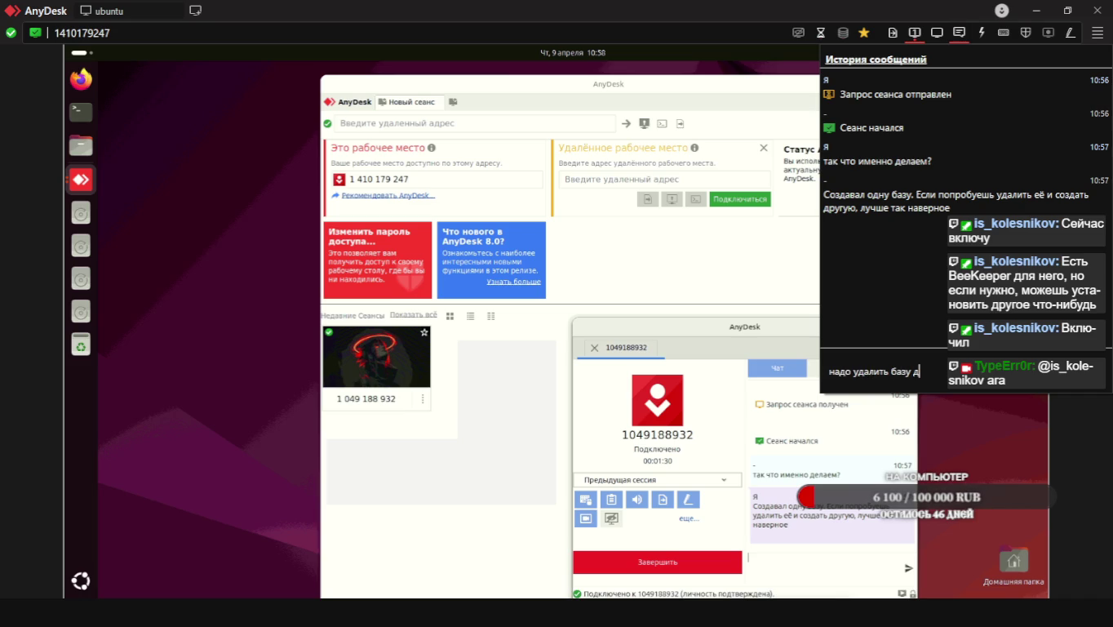
{"action": "type", "text": "ных"}
{"action": "key", "text": "Return"}
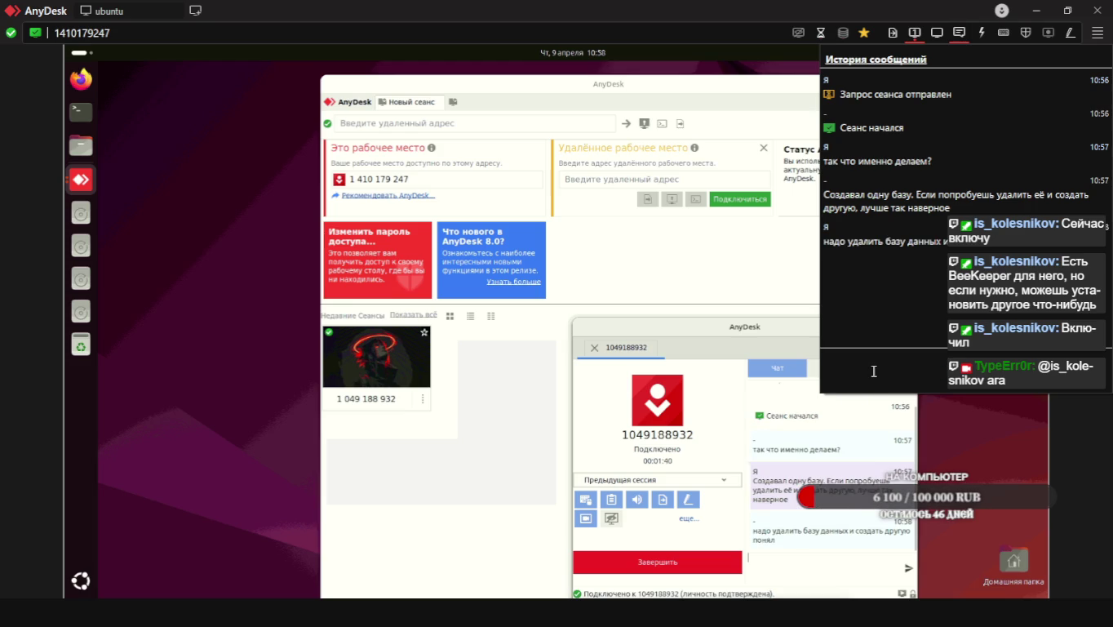
{"action": "type", "text": "правильно"}
{"action": "key", "text": "Return"}
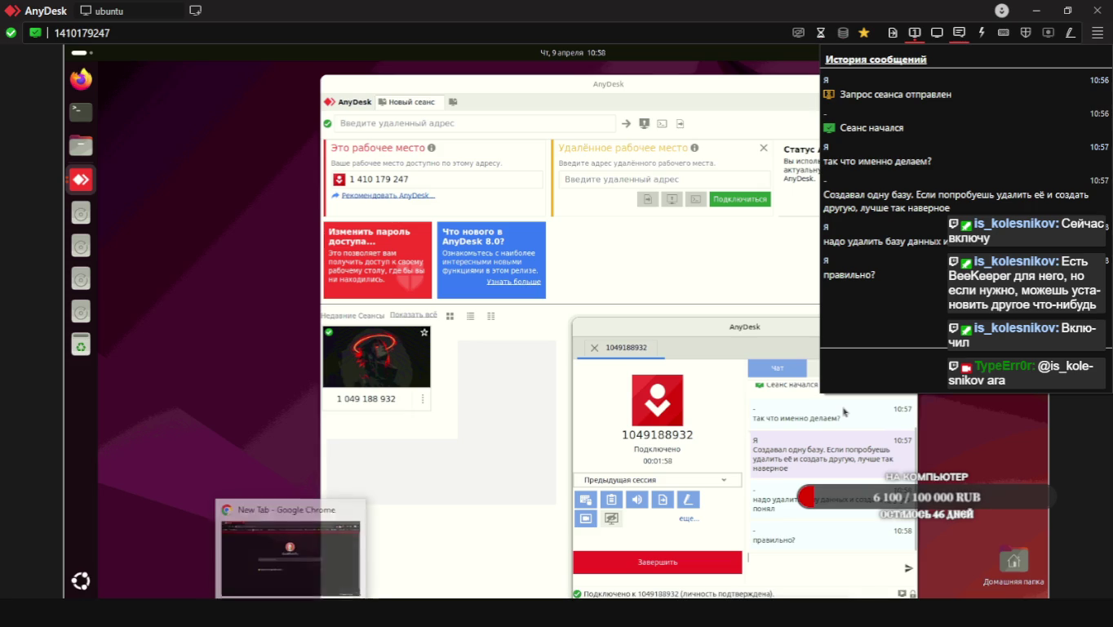
{"action": "left_click", "coordinate": [290, 555]}
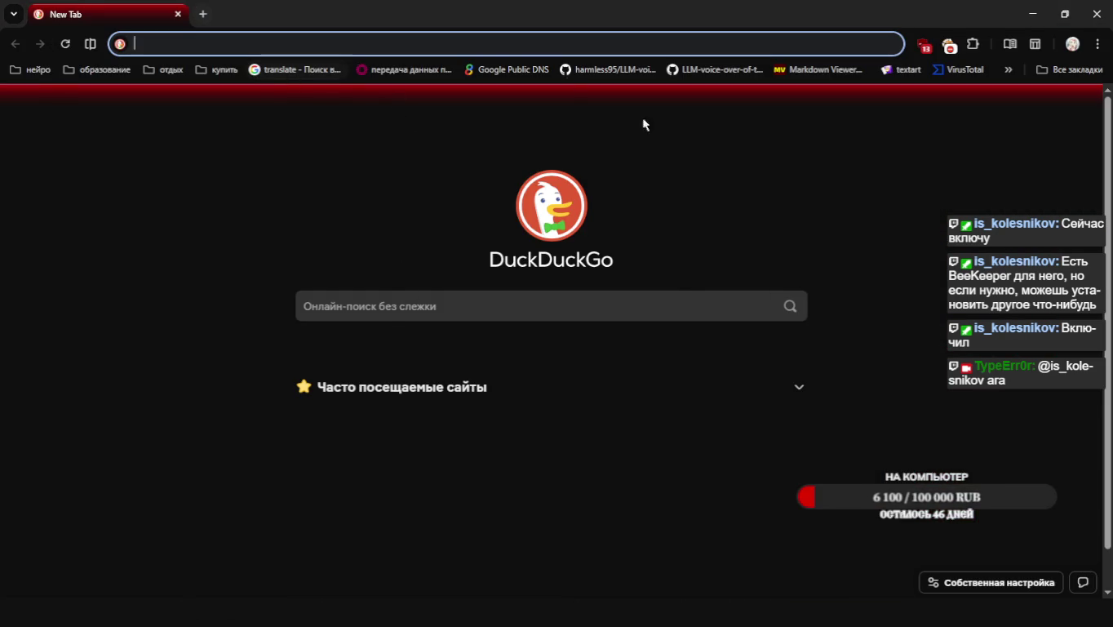
Open Apple Music from Chrome's отдых bookmark folder and return to AnyDesk
{"action": "key", "text": "alt+Tab"}
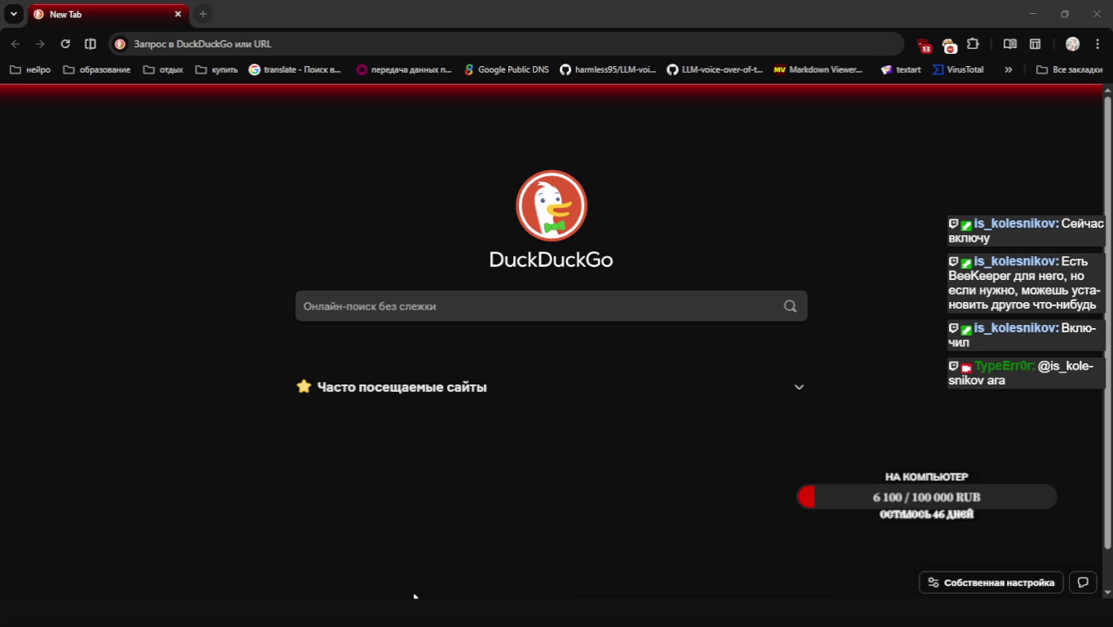
{"action": "key", "text": "alt+Tab"}
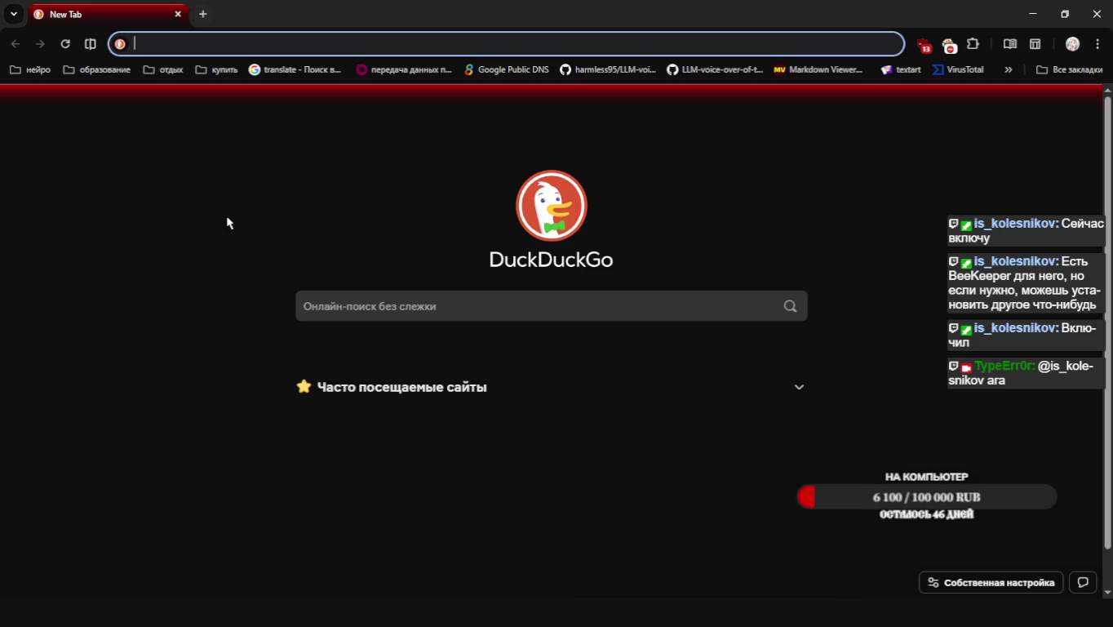
{"action": "left_click", "coordinate": [164, 70]}
{"action": "left_click", "coordinate": [178, 98]}
{"action": "key", "text": "alt+Tab"}
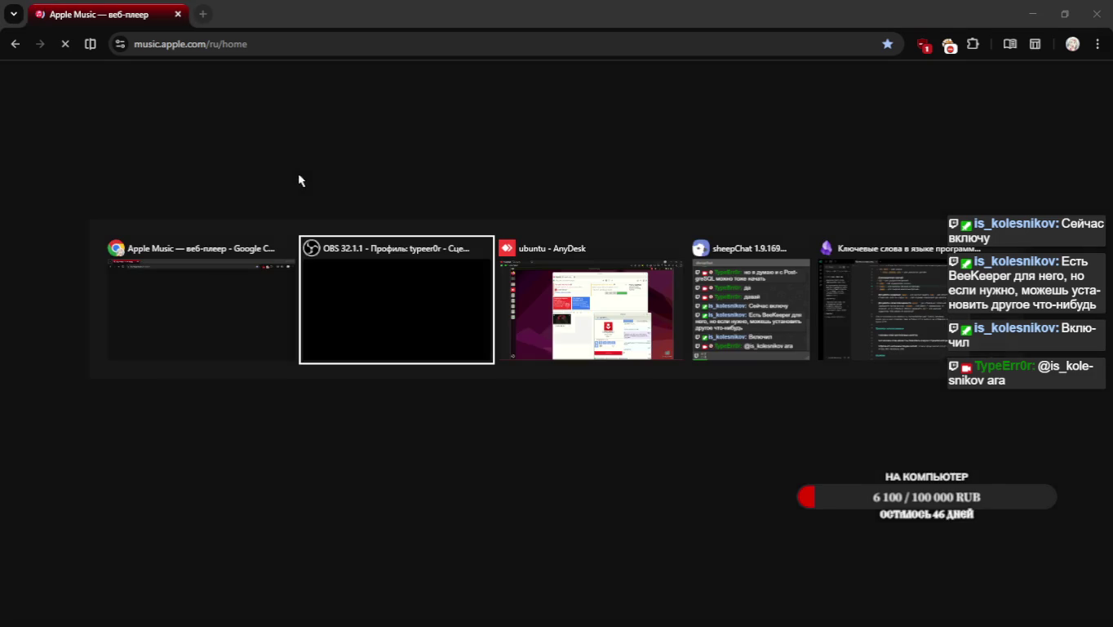
{"action": "key", "text": "alt+Tab"}
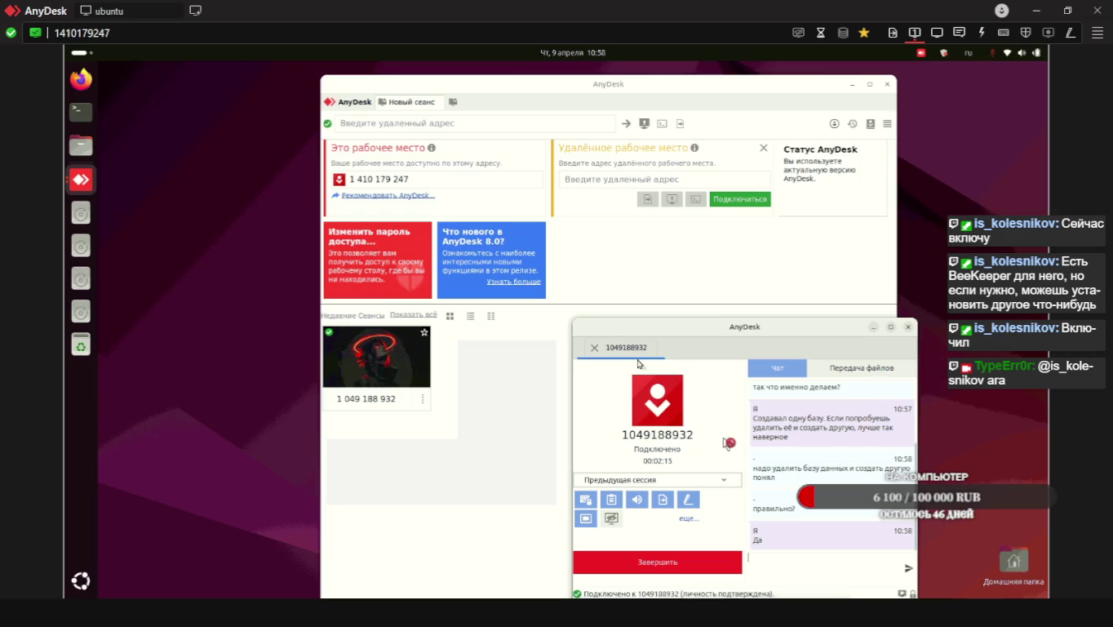
Reply «всё супер» in the session chat
{"action": "left_click", "coordinate": [961, 34]}
{"action": "type", "text": "вс"}
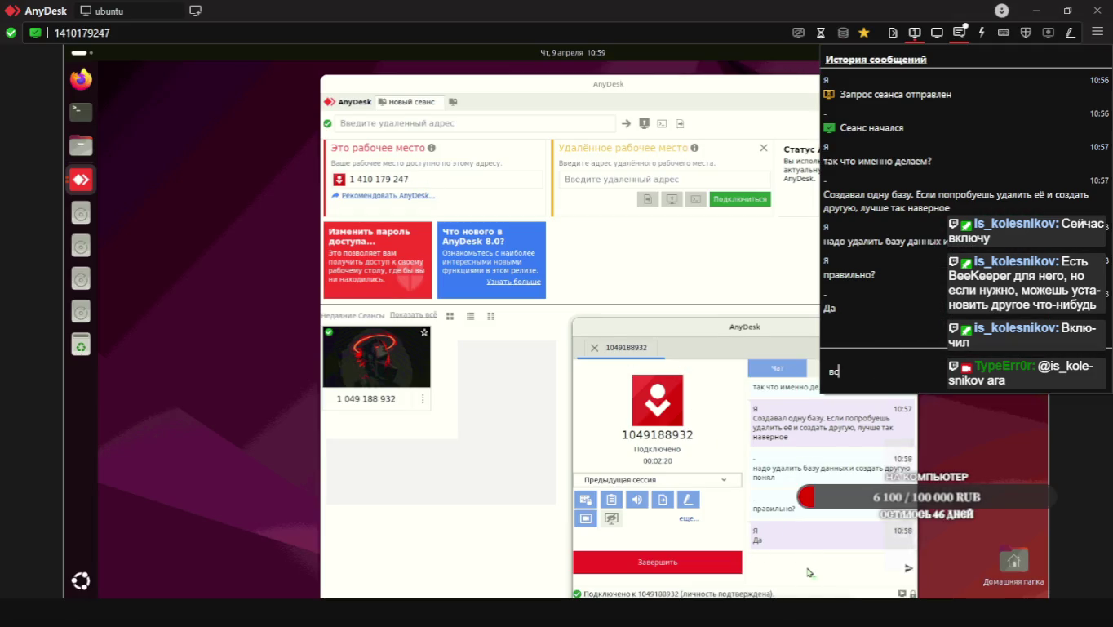
{"action": "type", "text": "пер"}
{"action": "key", "text": "Return"}
Close the chat panel and minimise both the session and main AnyDesk windows
{"action": "left_click", "coordinate": [620, 327]}
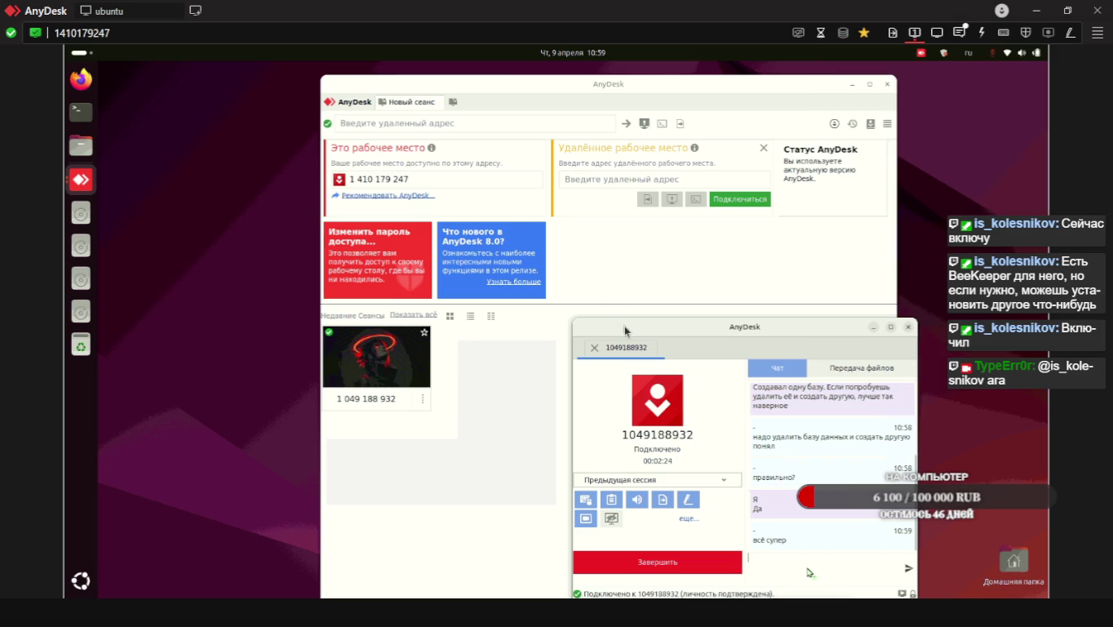
{"action": "left_click_drag", "start_coordinate": [701, 332], "coordinate": [904, 255]}
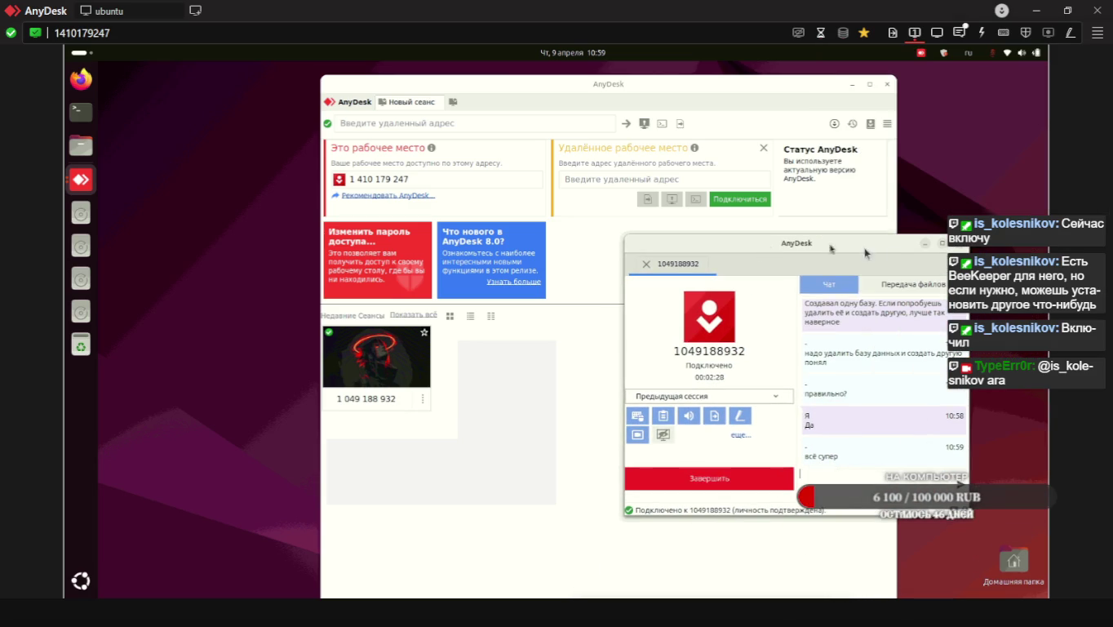
{"action": "left_click", "coordinate": [926, 244]}
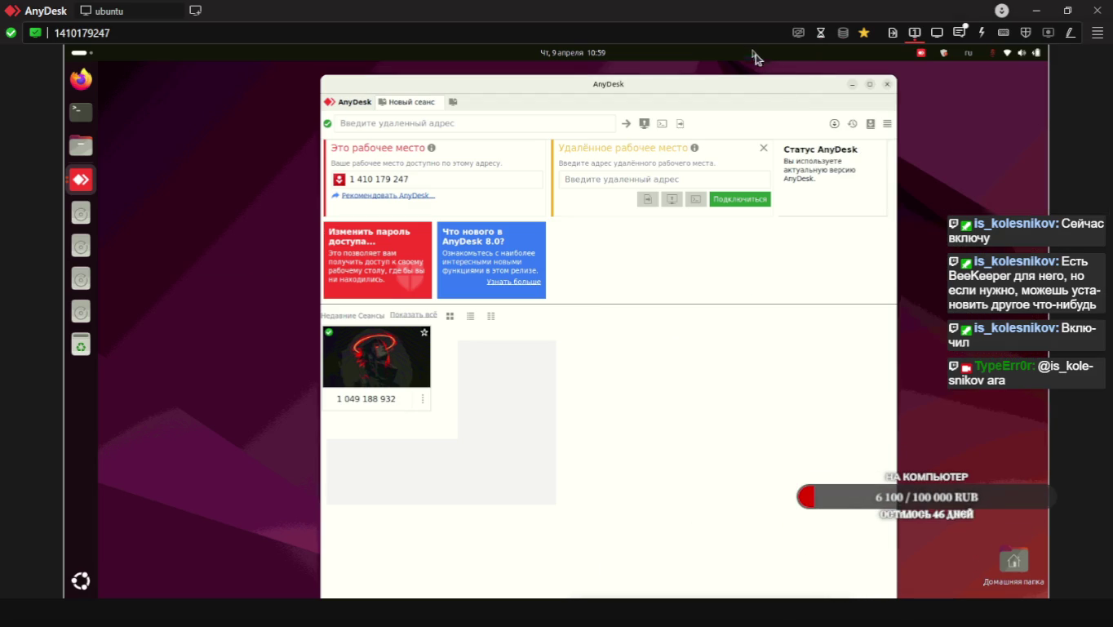
{"action": "left_click", "coordinate": [852, 84]}
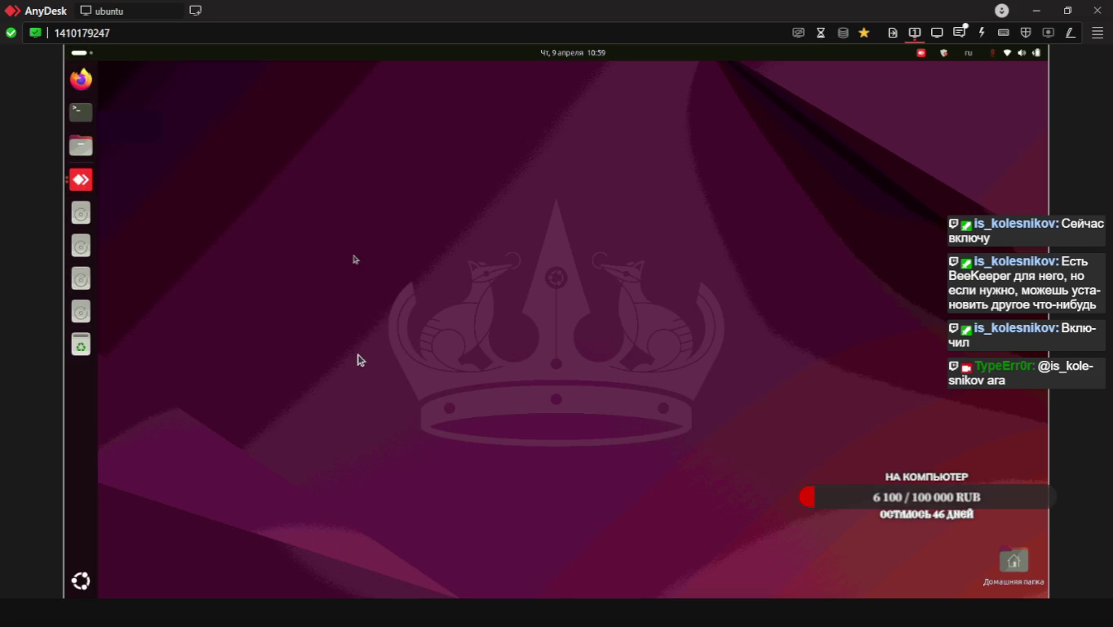
Browse both pages of the Утилиты folder in the remote Ubuntu app grid
{"action": "left_click", "coordinate": [95, 590]}
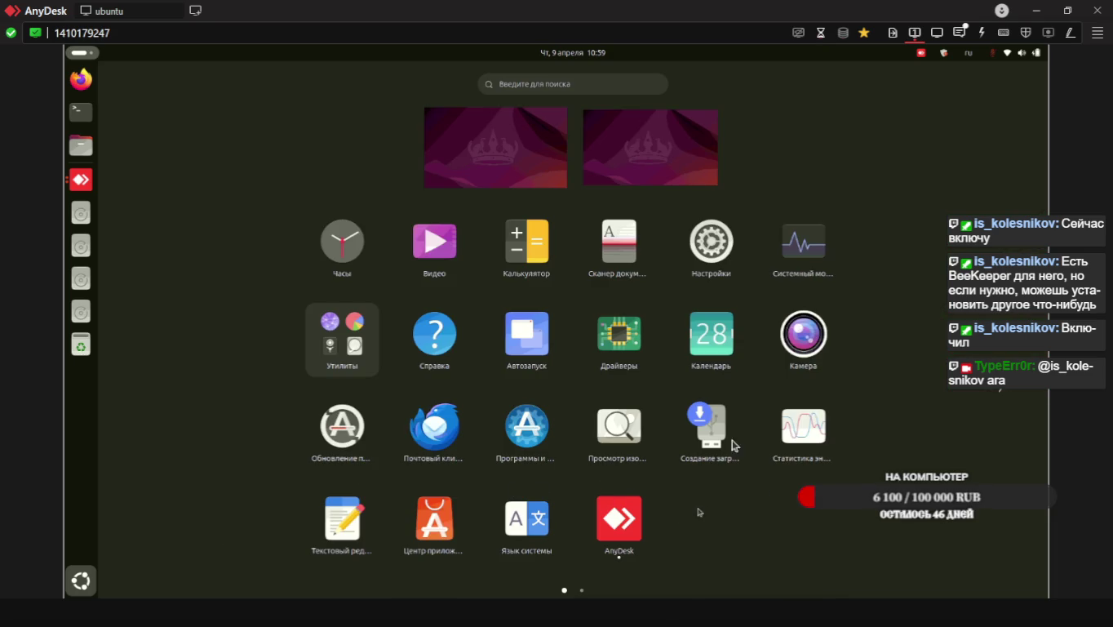
{"action": "left_click", "coordinate": [352, 344]}
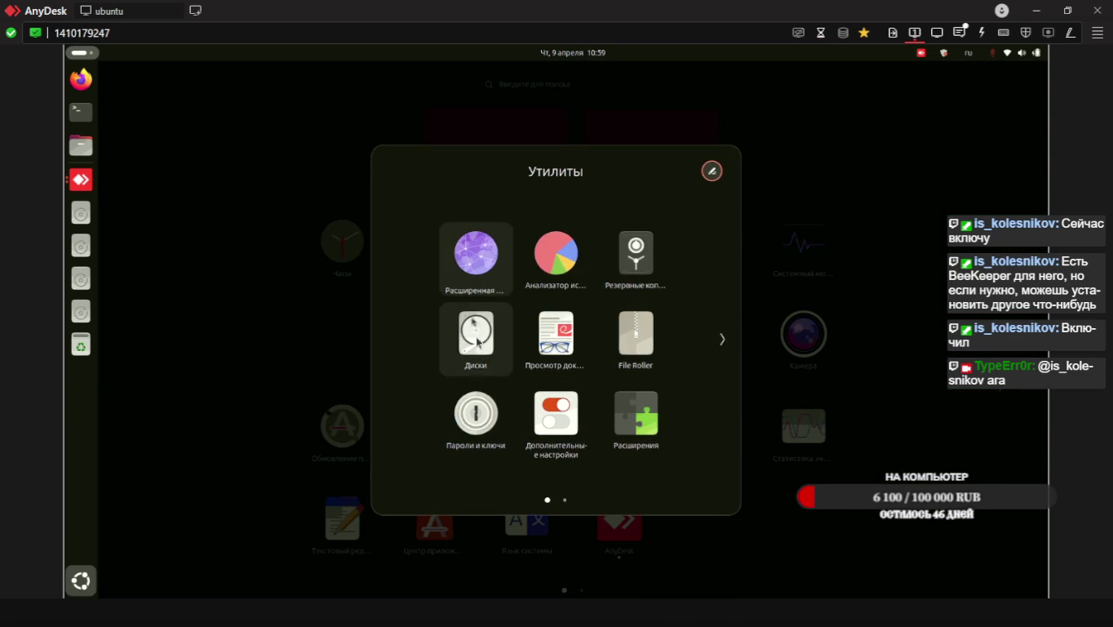
{"action": "left_click", "coordinate": [722, 339]}
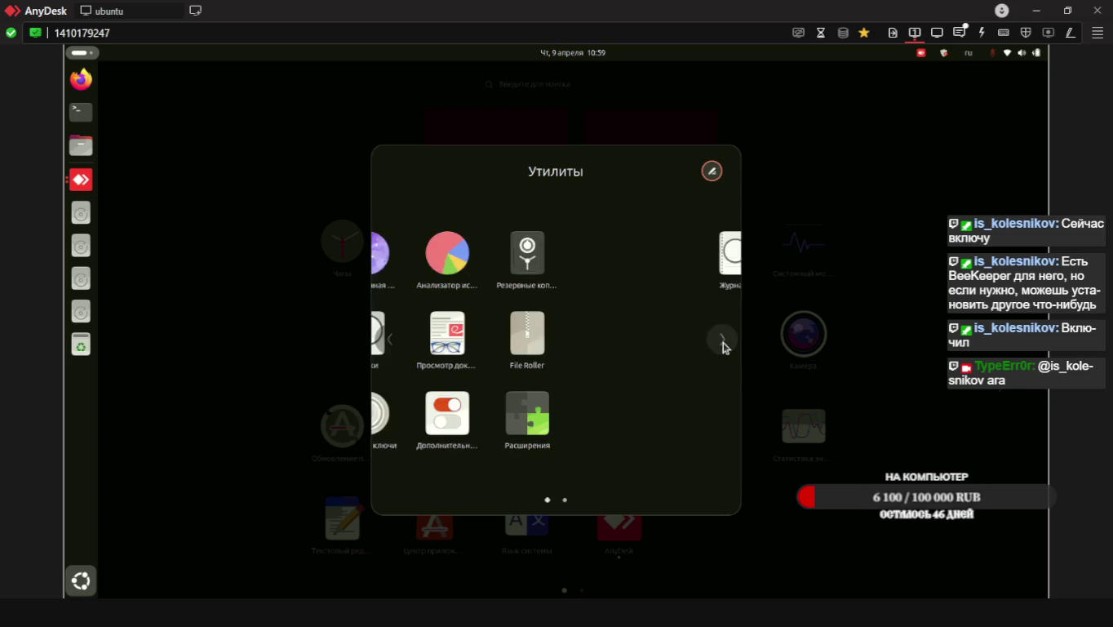
{"action": "left_click", "coordinate": [860, 535]}
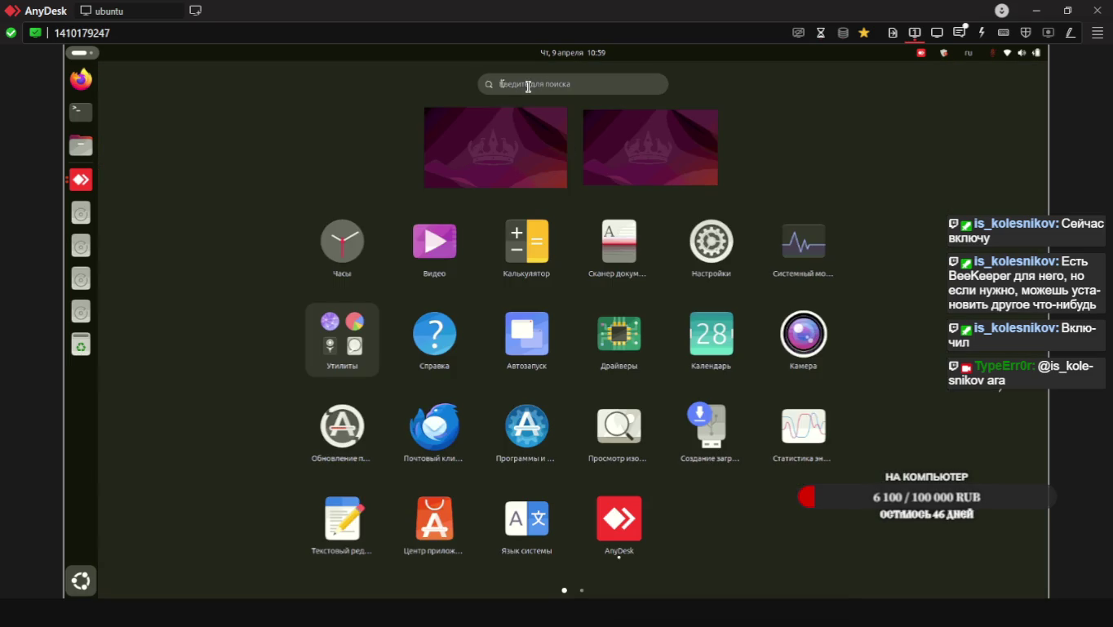
Clear the 'йд' launcher search, scroll to the second app page, and switch to Apple Music
{"action": "left_click", "coordinate": [532, 85]}
{"action": "type", "text": "йд"}
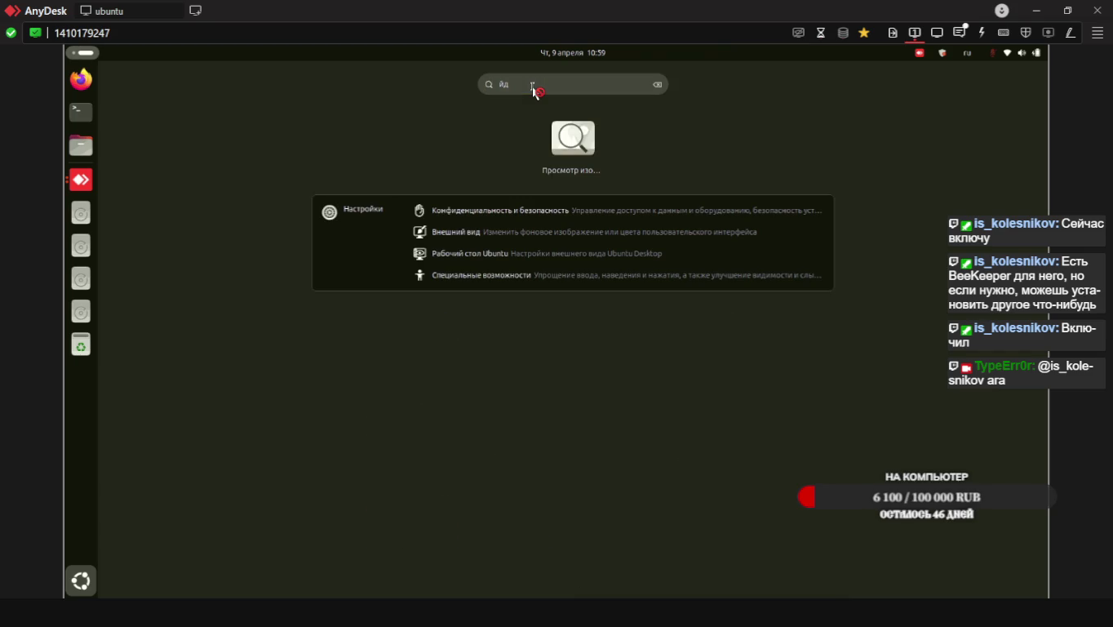
{"action": "key", "text": "BackSpace"}
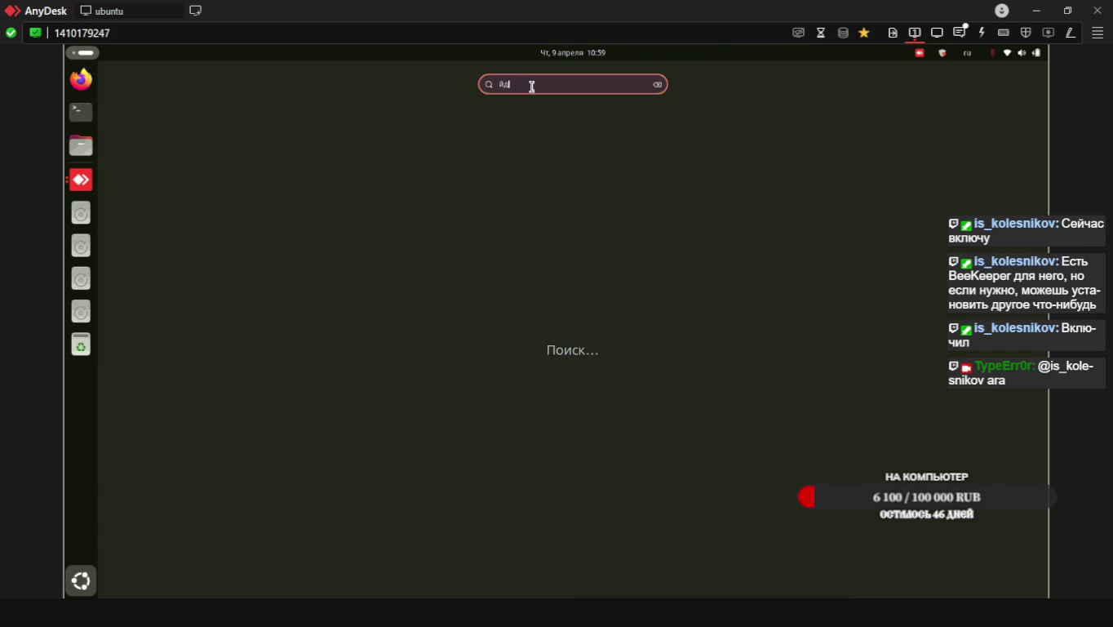
{"action": "key", "text": "BackSpace"}
{"action": "key", "text": "Escape"}
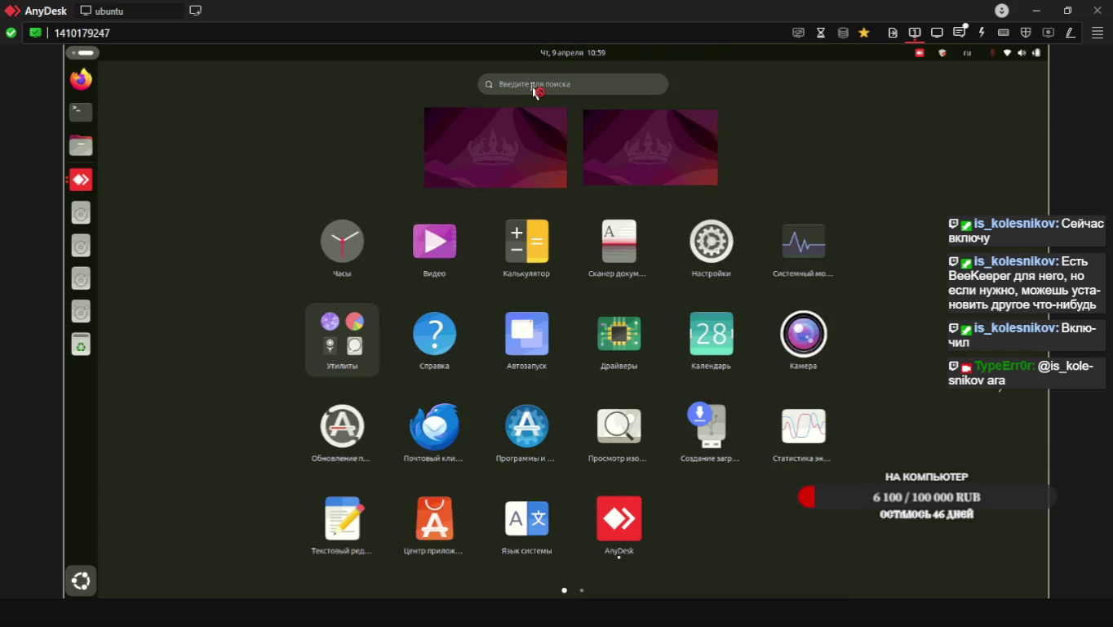
{"action": "scroll", "coordinate": [596, 261], "scroll_direction": "down", "scroll_amount": 1}
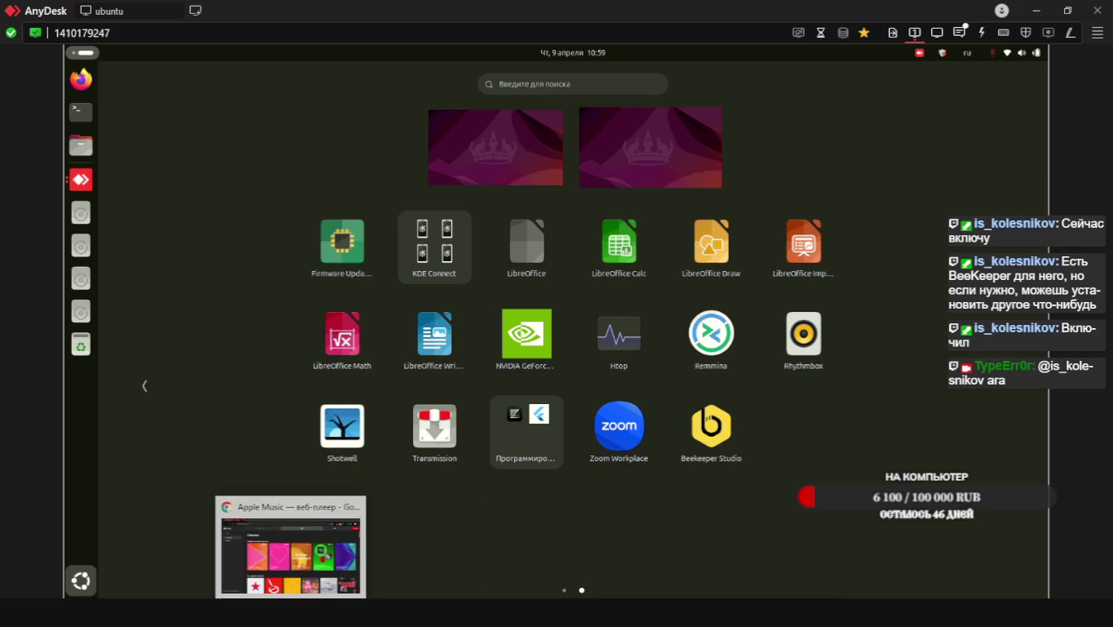
{"action": "left_click", "coordinate": [290, 612]}
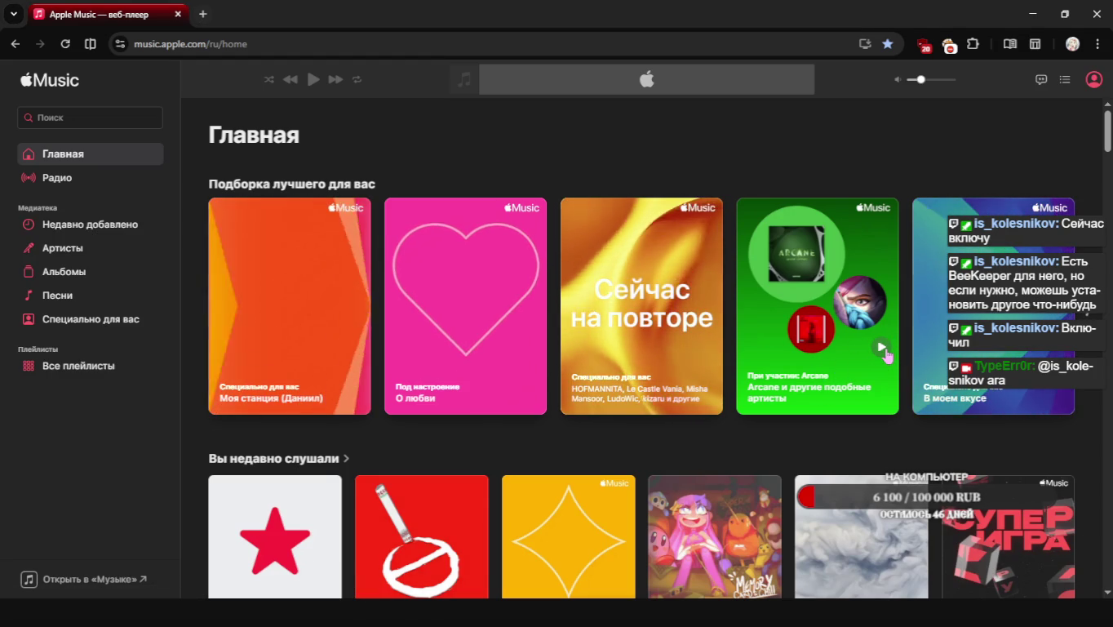
Turn off ad-blocker filtering for music.apple.com, then switch back to the AnyDesk session
{"action": "scroll", "coordinate": [799, 418], "scroll_direction": "down", "scroll_amount": 2}
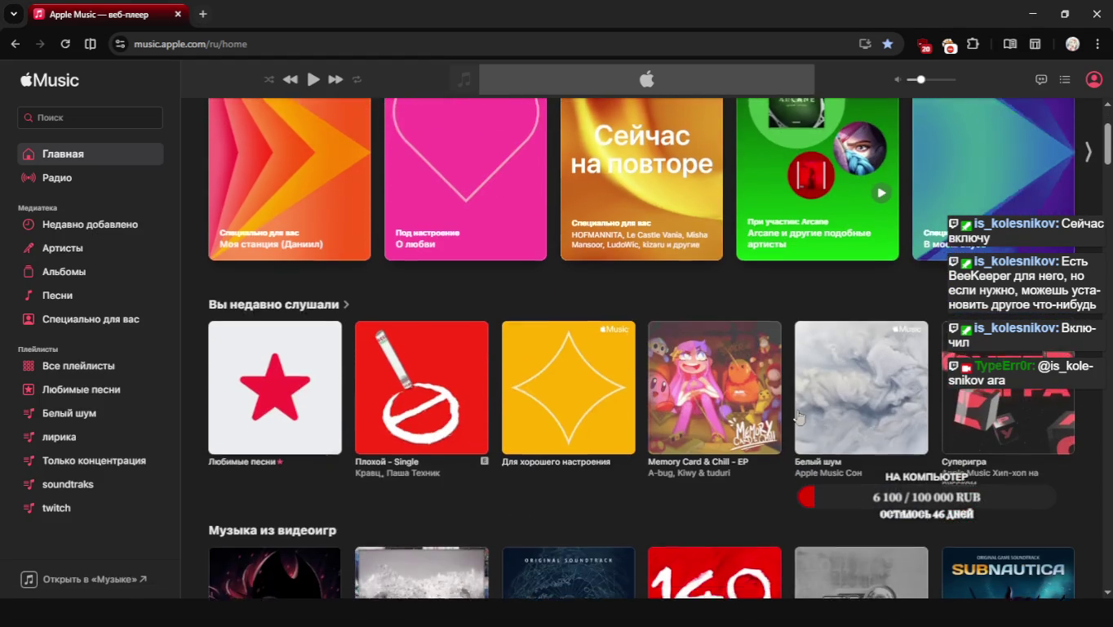
{"action": "scroll", "coordinate": [920, 122], "scroll_direction": "up", "scroll_amount": 2}
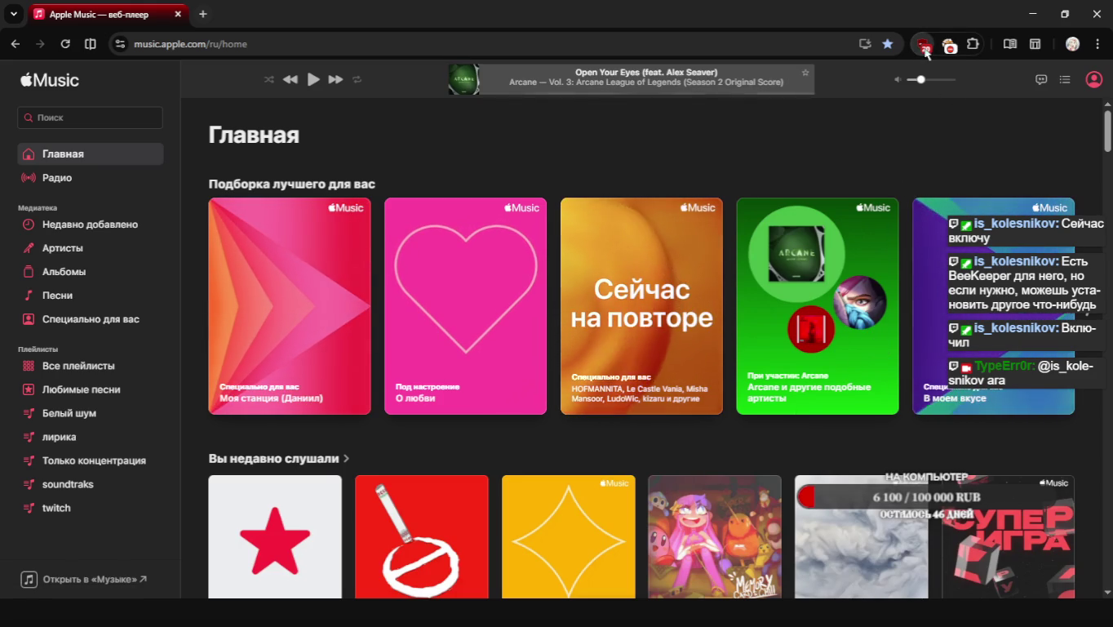
{"action": "left_click", "coordinate": [923, 46]}
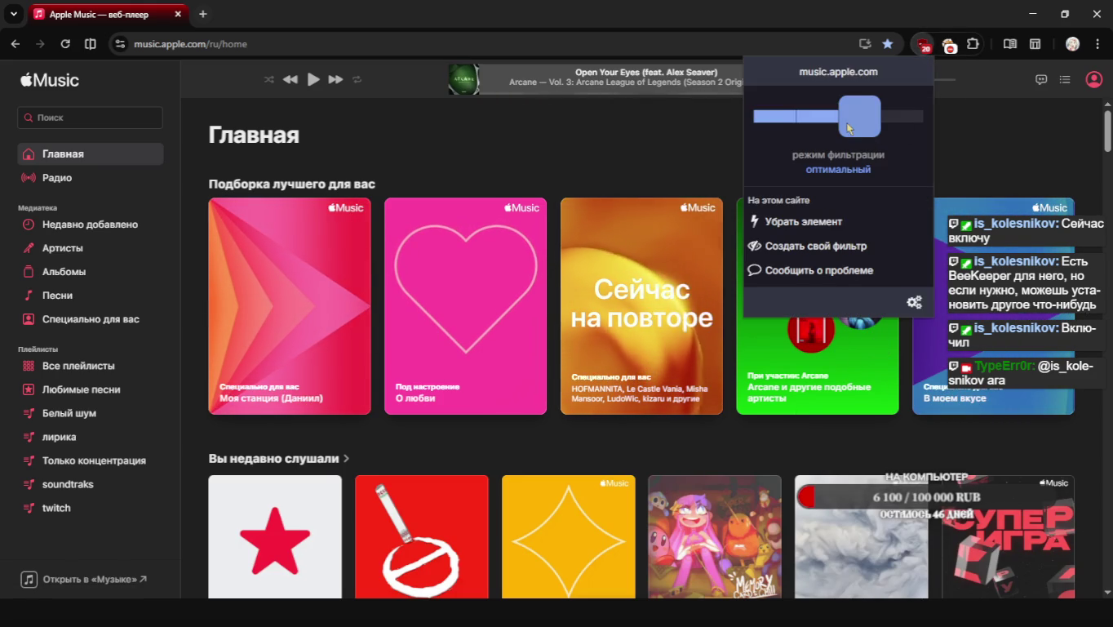
{"action": "left_click_drag", "start_coordinate": [843, 128], "coordinate": [735, 150]}
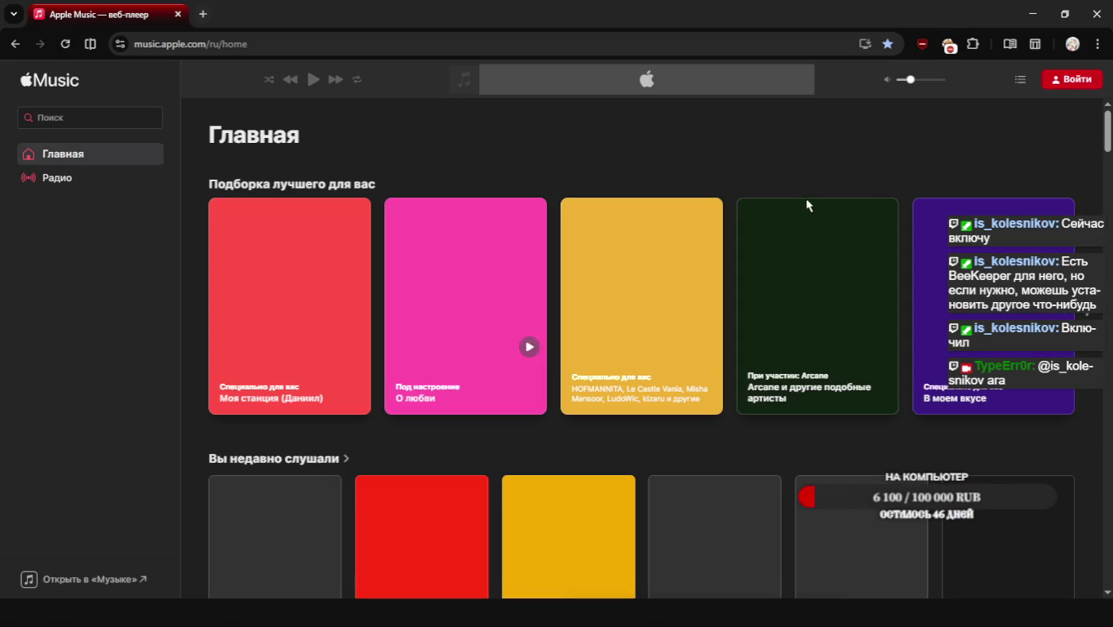
{"action": "key", "text": "alt+Tab"}
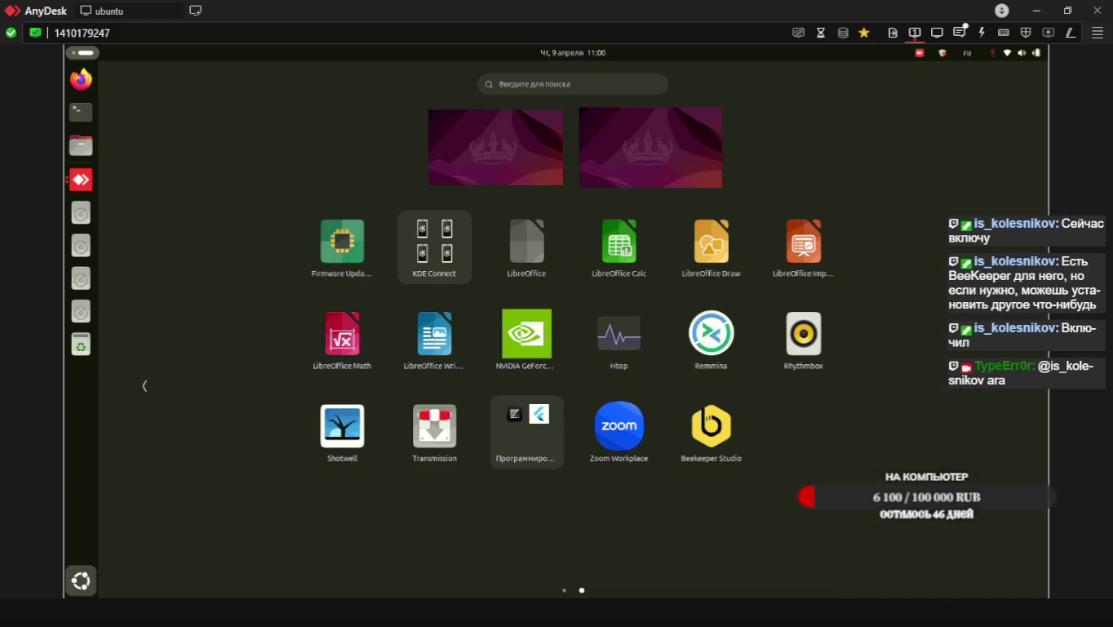
Look at the AnyDesk chat history and the Программирование app folder, closing both
{"action": "left_click", "coordinate": [962, 34]}
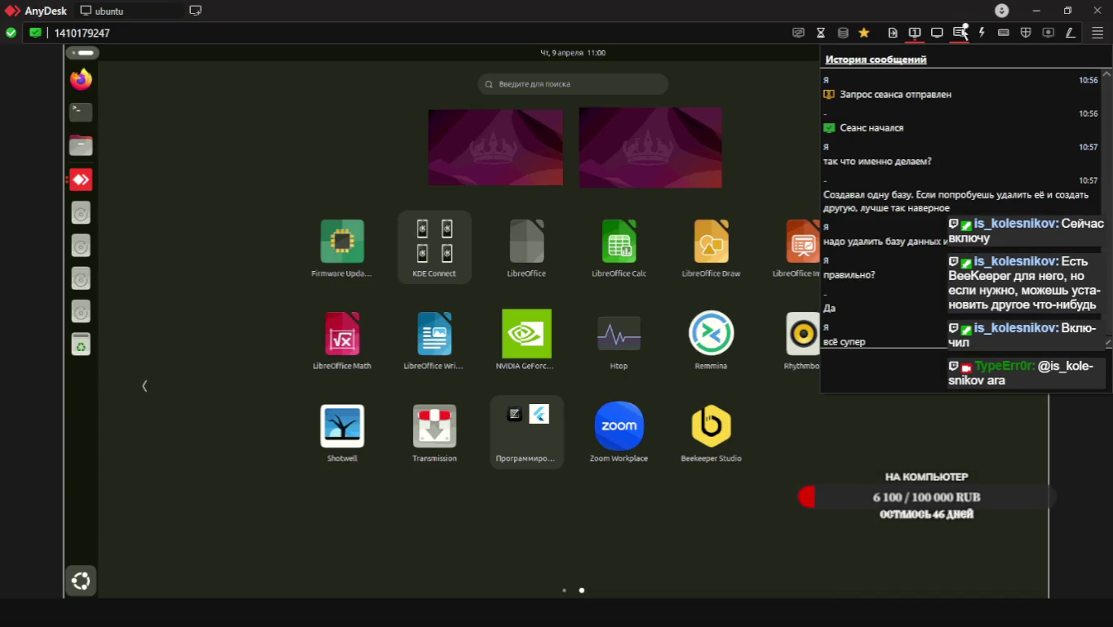
{"action": "left_click", "coordinate": [719, 550]}
{"action": "left_click", "coordinate": [540, 422]}
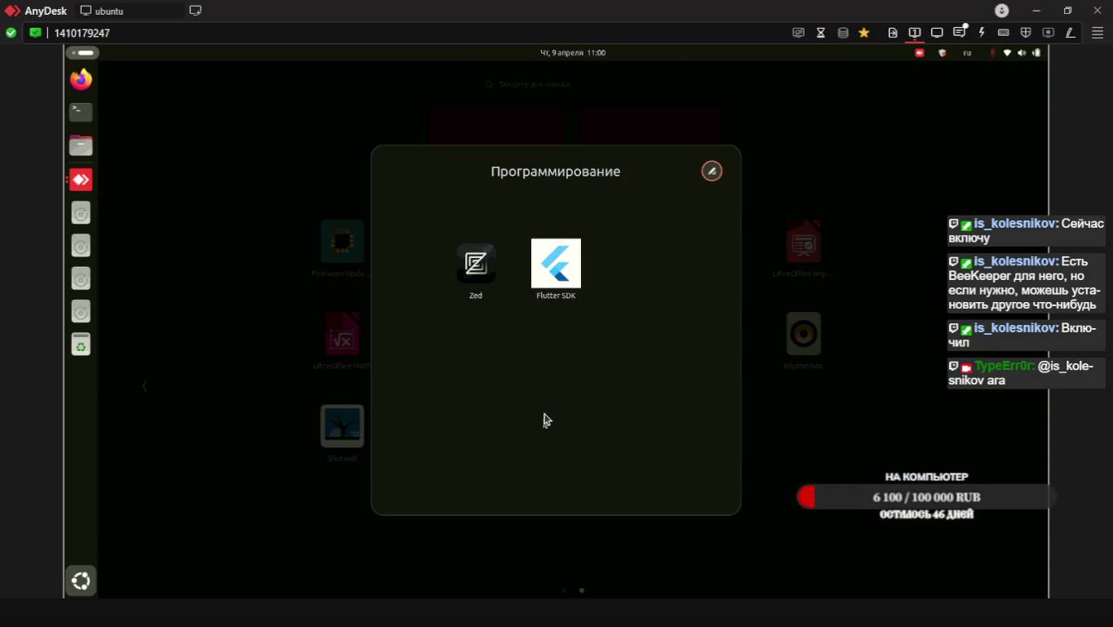
{"action": "left_click", "coordinate": [821, 468]}
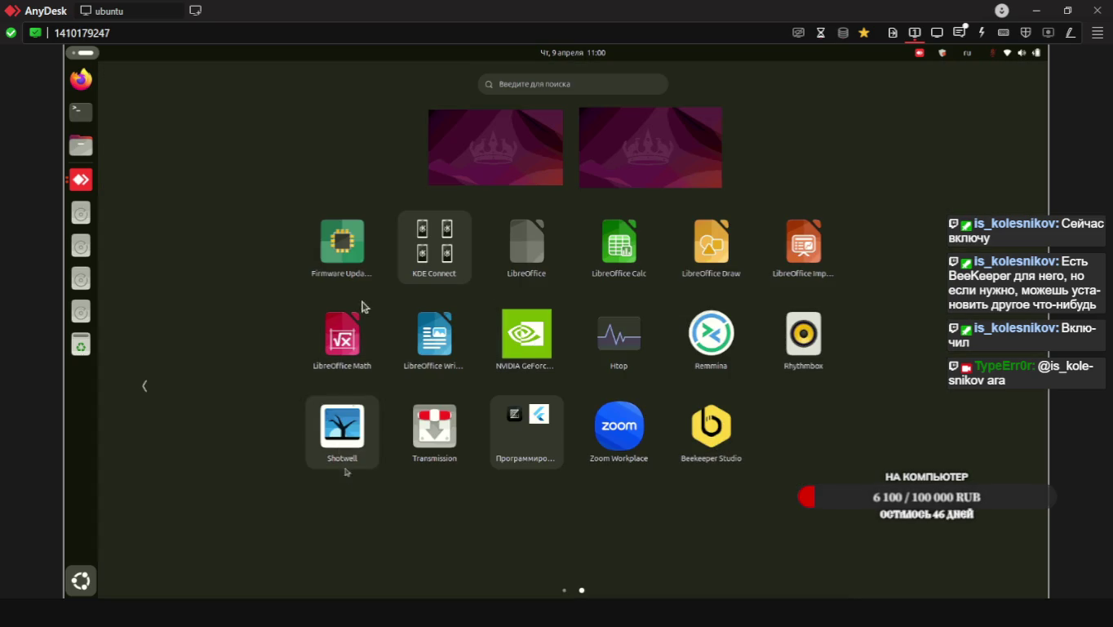
Start an Ubuntu launcher search and clear the characters typed in the wrong layout
{"action": "left_click", "coordinate": [505, 81]}
{"action": "type", "text": "be"}
{"action": "key", "text": "BackSpace"}
{"action": "key", "text": "BackSpace"}
{"action": "key", "text": "Escape"}
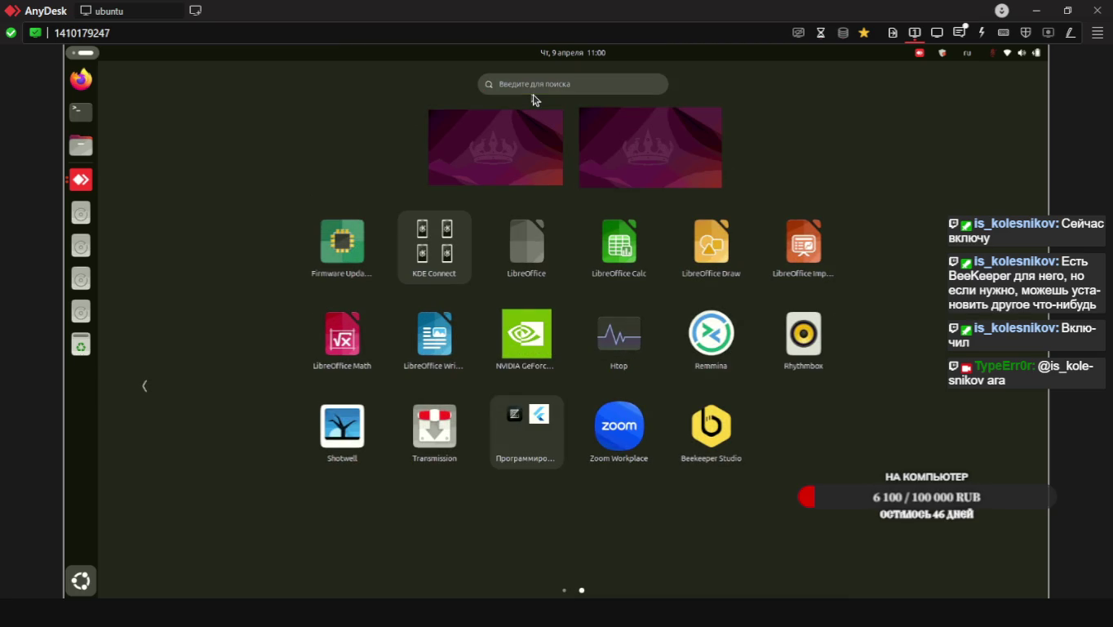
{"action": "type", "text": "ред"}
{"action": "key", "text": "Escape"}
Switch the keyboard layout to English and search the launcher for 'sql'
{"action": "key", "text": "super+space"}
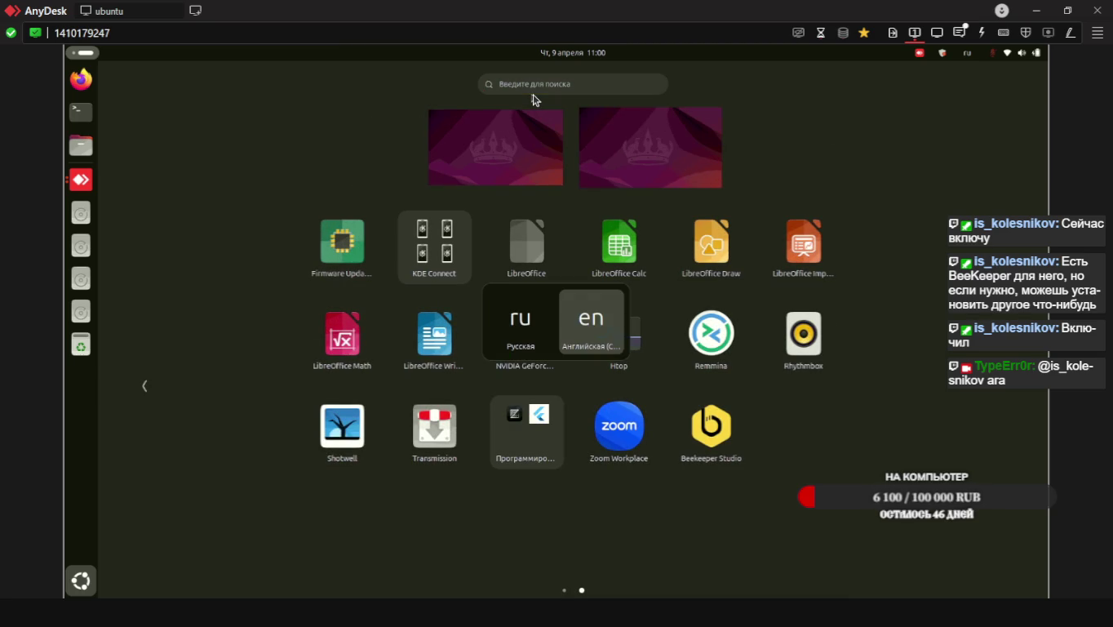
{"action": "type", "text": "q"}
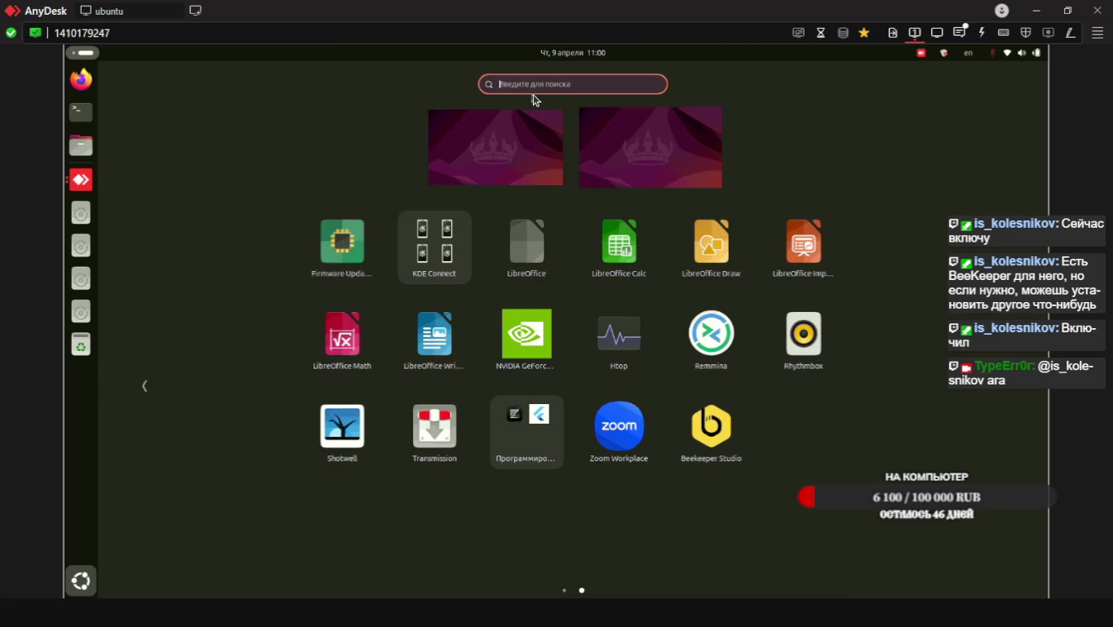
{"action": "key", "text": "BackSpace"}
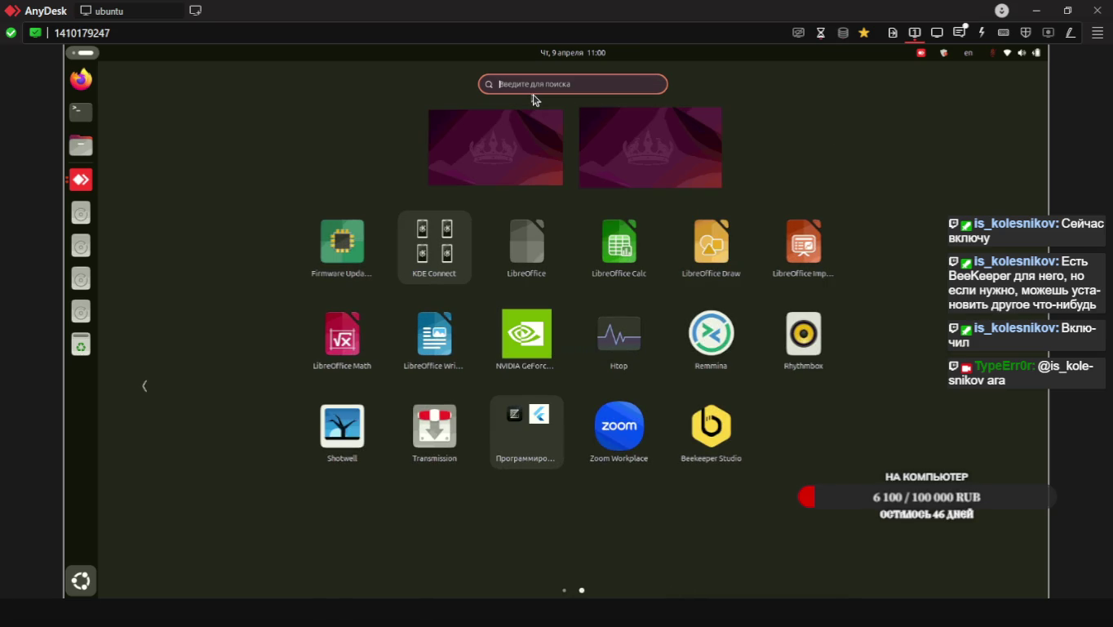
{"action": "type", "text": "sql"}
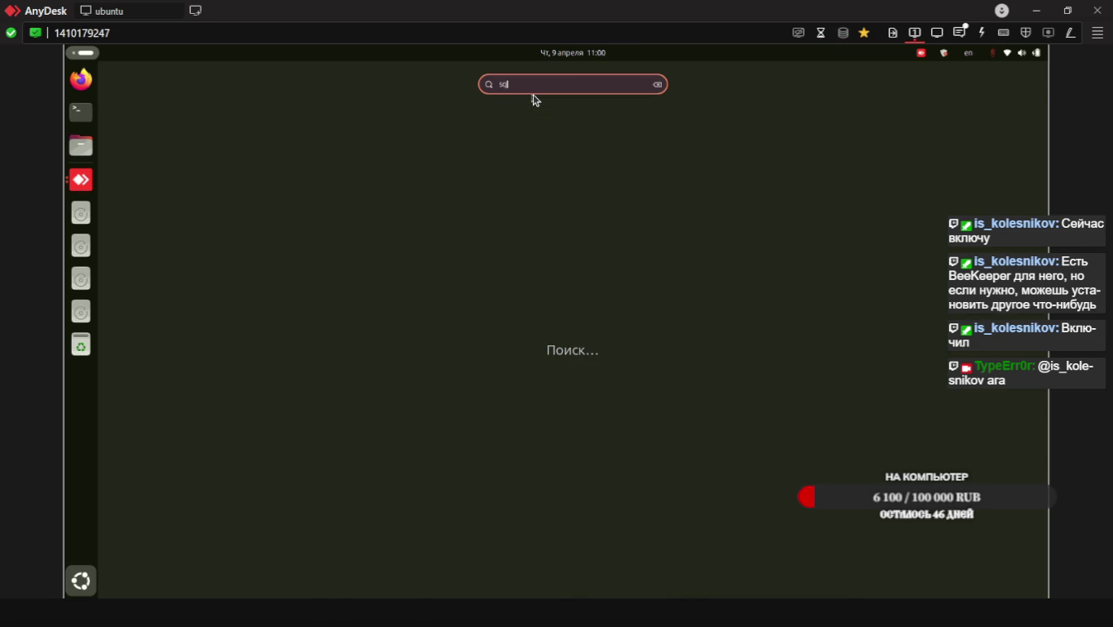
{"action": "key", "text": "BackSpace"}
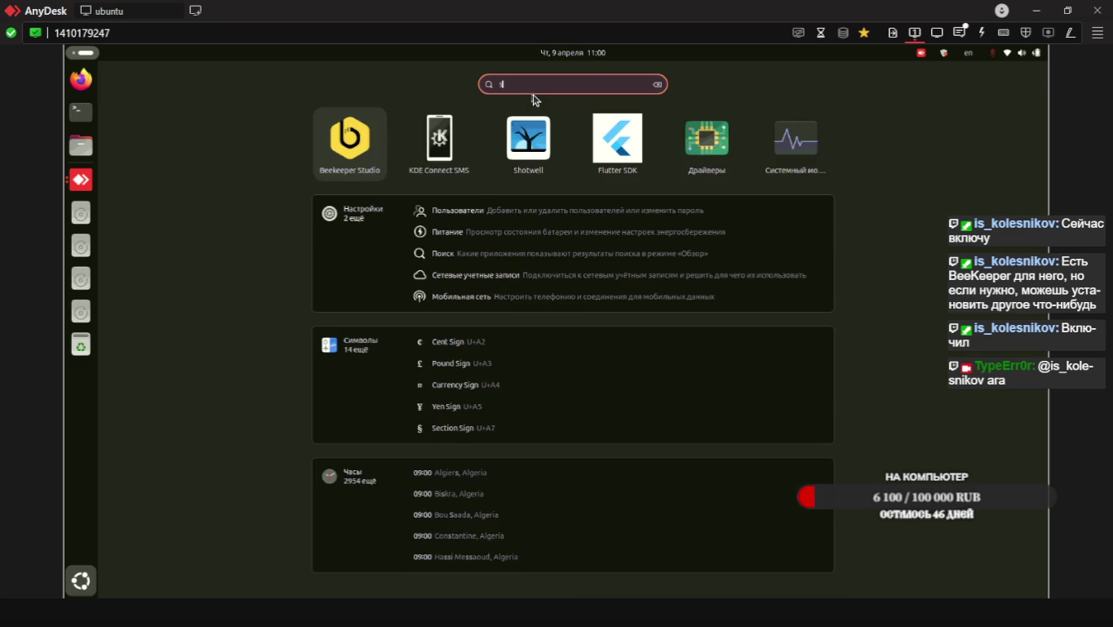
{"action": "key", "text": "BackSpace"}
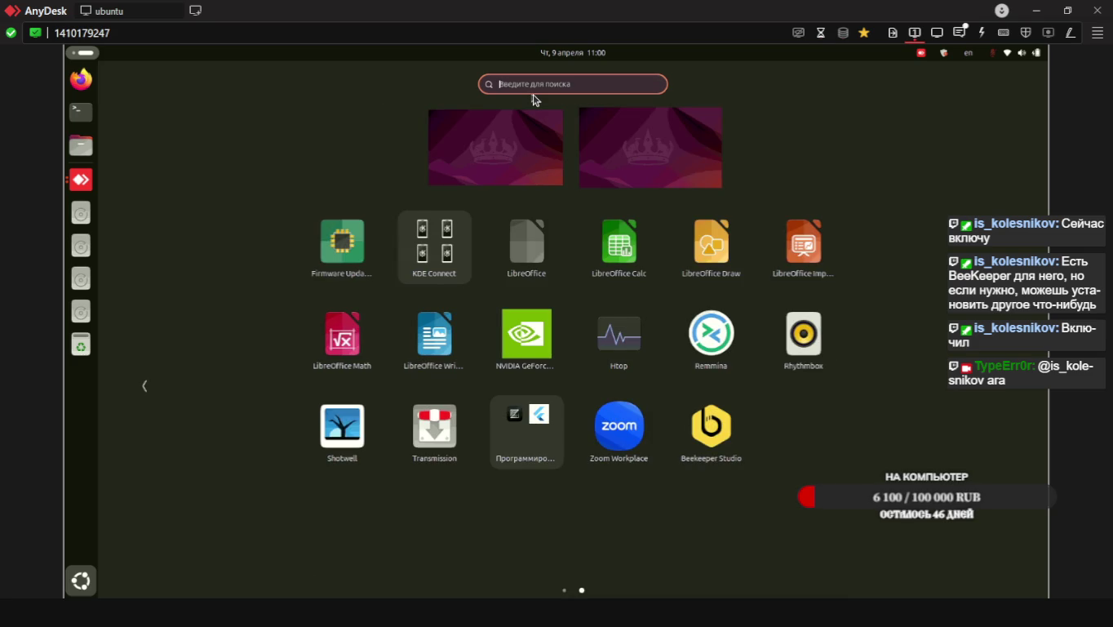
{"action": "type", "text": "s"}
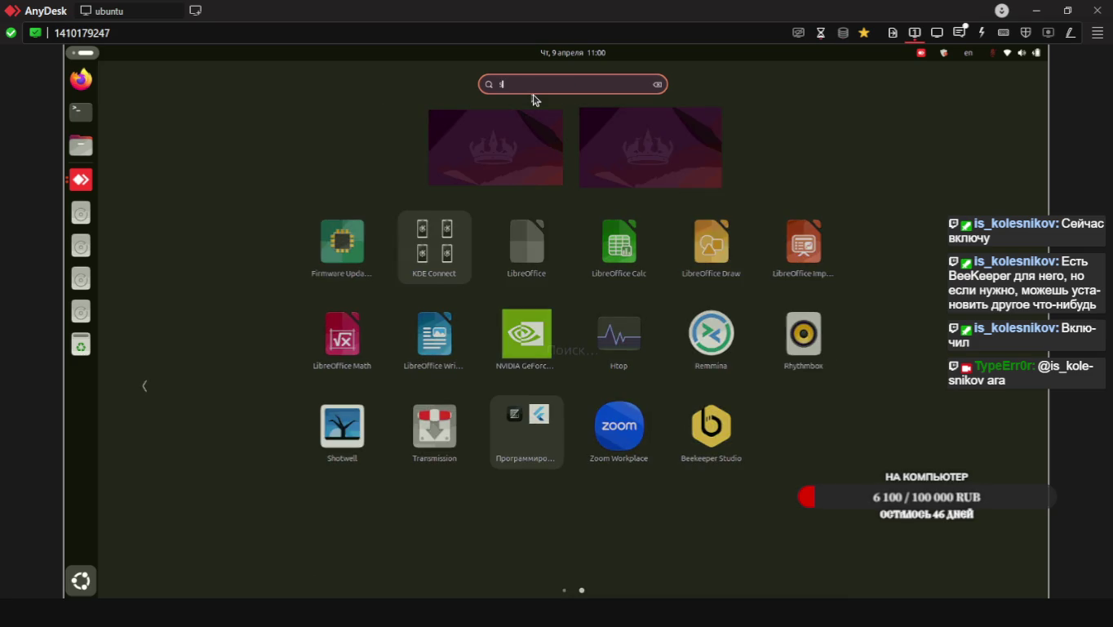
{"action": "type", "text": "ql"}
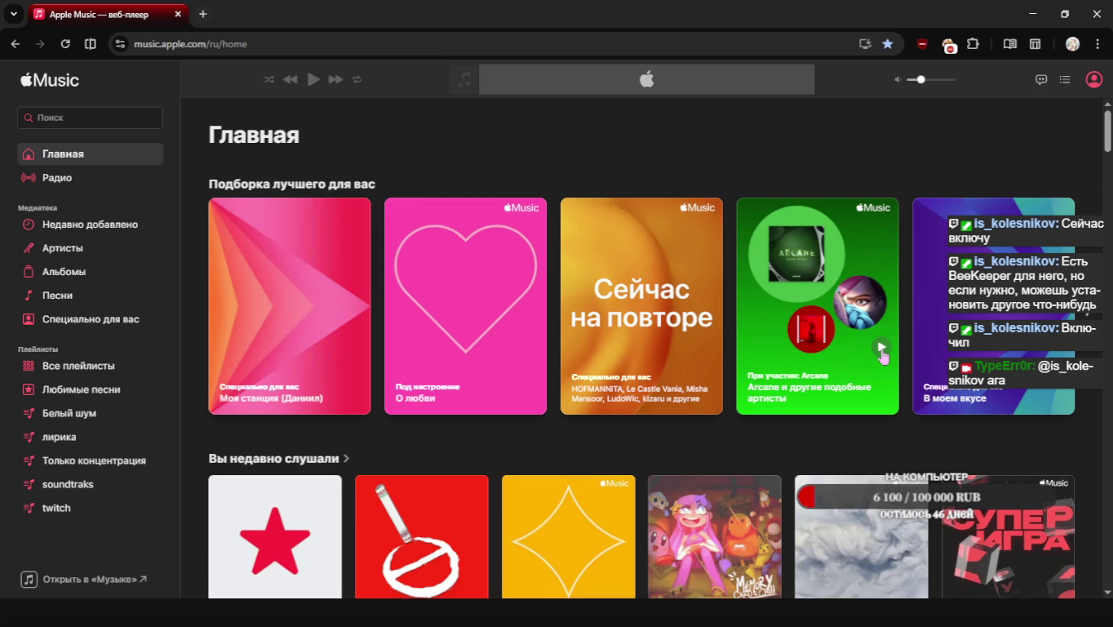
Play the Arcane and similar artists mix and check the site's ad-blocker popup
{"action": "mouse_move", "coordinate": [818, 307]}
{"action": "left_click", "coordinate": [880, 351]}
{"action": "scroll", "coordinate": [359, 306], "scroll_direction": "down", "scroll_amount": 3}
{"action": "scroll", "coordinate": [359, 300], "scroll_direction": "up", "scroll_amount": 3}
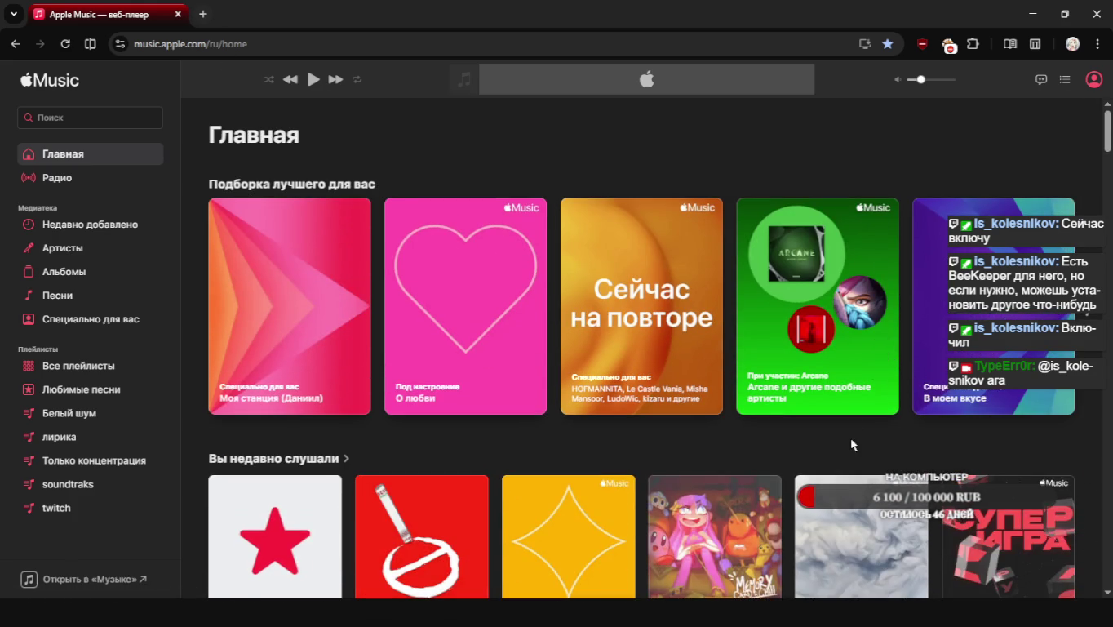
{"action": "left_click", "coordinate": [883, 350]}
{"action": "left_click", "coordinate": [922, 45]}
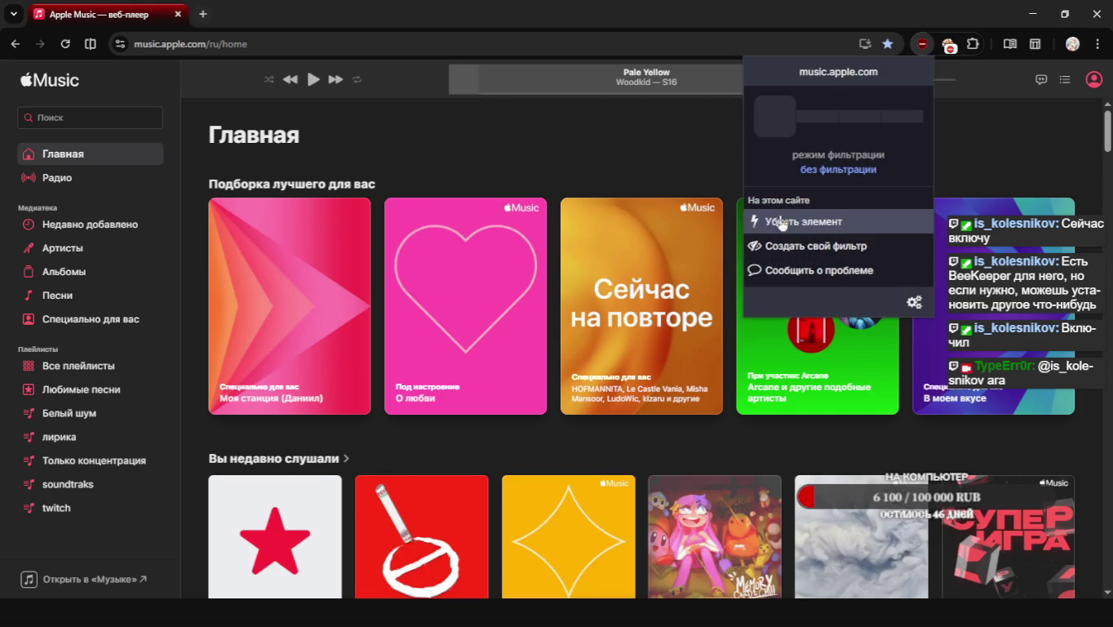
{"action": "left_click", "coordinate": [644, 121]}
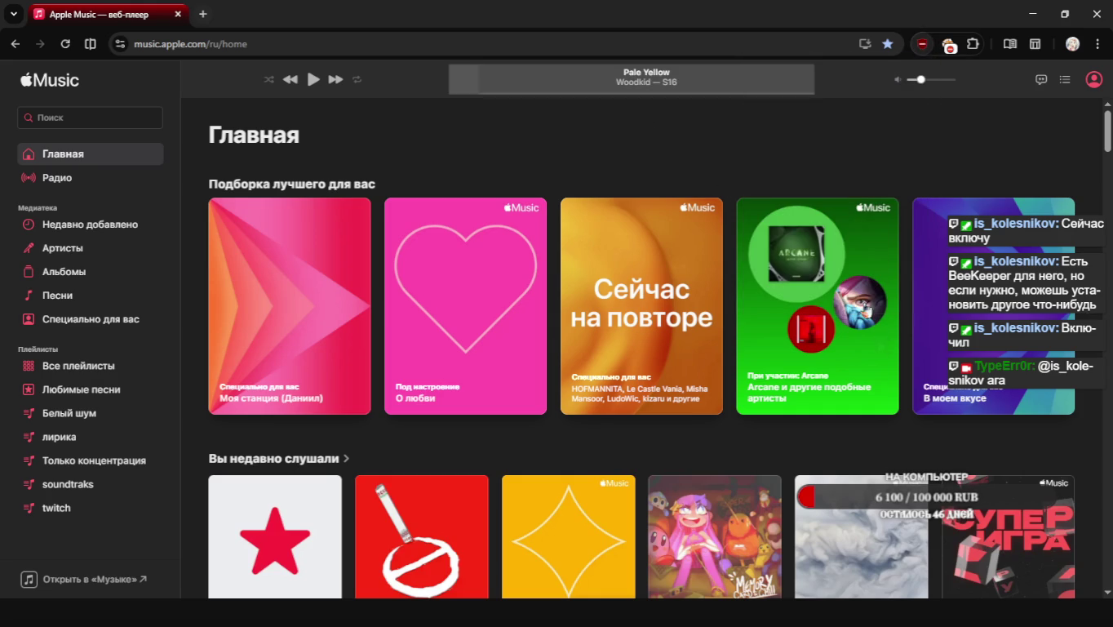
Restart the Arcane mix, lower the volume slightly, and return to AnyDesk
{"action": "left_click", "coordinate": [882, 352]}
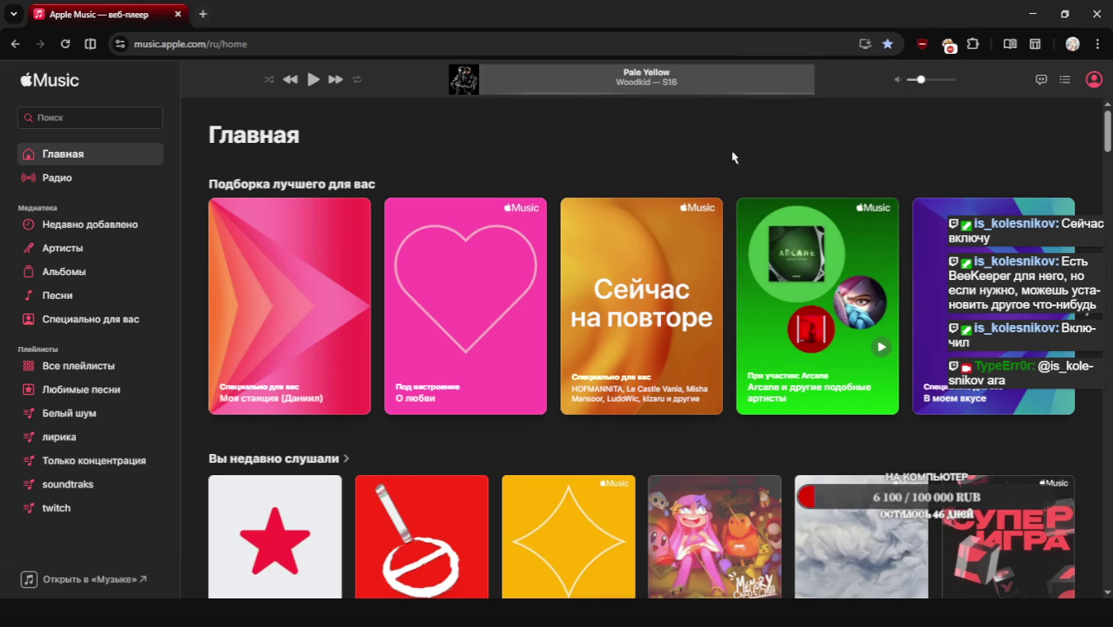
{"action": "left_click_drag", "start_coordinate": [923, 86], "coordinate": [916, 81]}
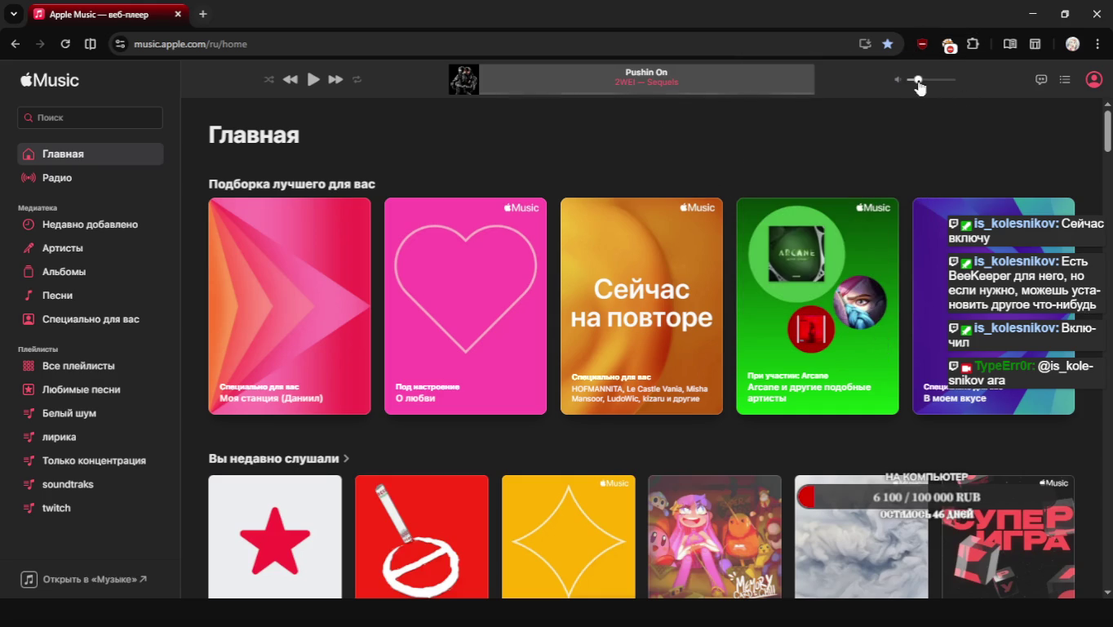
{"action": "key", "text": "alt+Tab"}
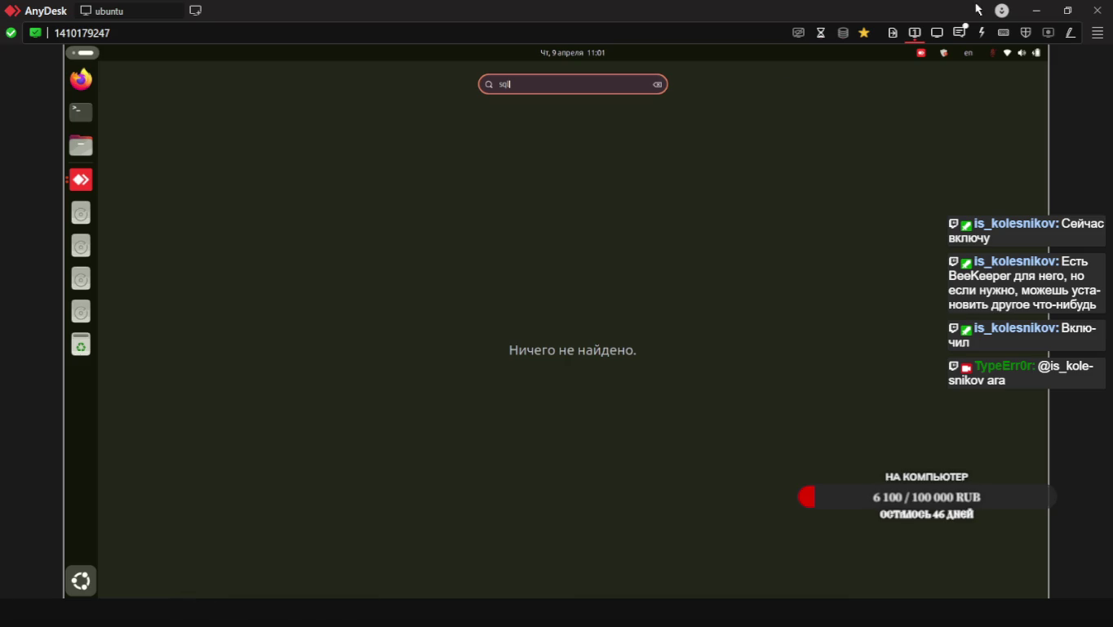
Send the remote user the chat message 'давай наверное через чат' and close the chat panel
{"action": "left_click", "coordinate": [961, 34]}
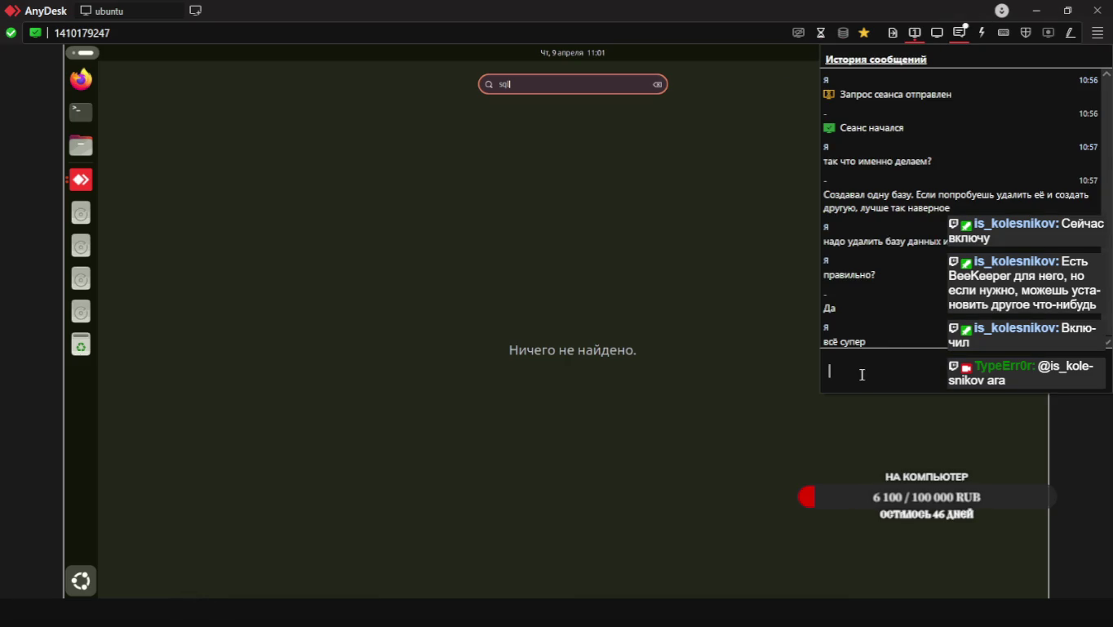
{"action": "type", "text": "sql"}
{"action": "key", "text": "BackSpace"}
{"action": "key", "text": "BackSpace"}
{"action": "key", "text": "BackSpace"}
{"action": "type", "text": "давай наверное через чат"}
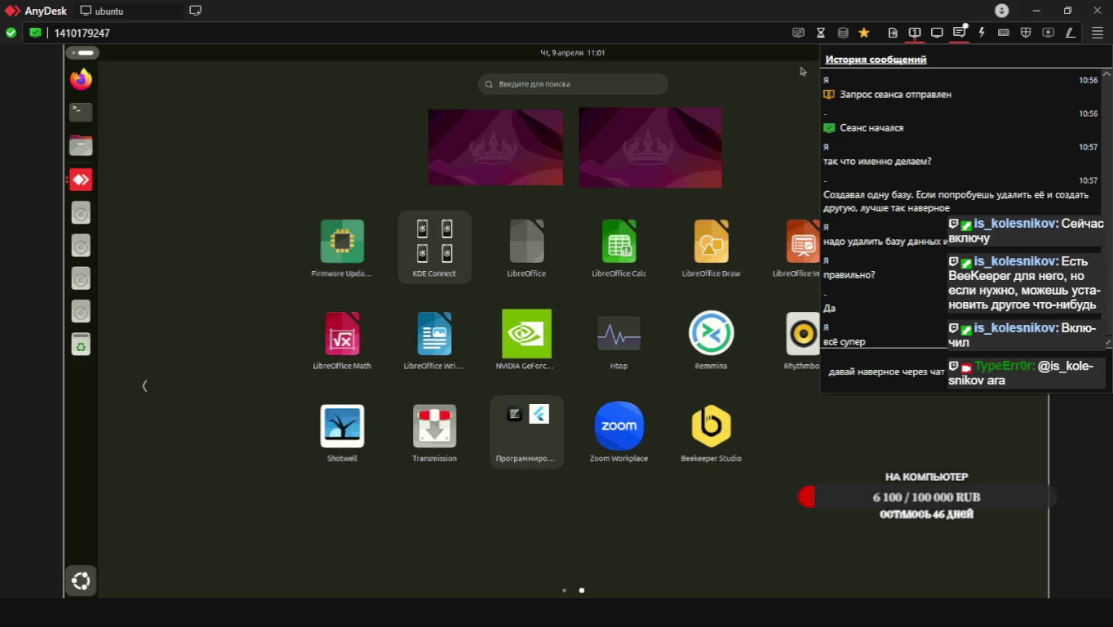
{"action": "key", "text": "Return"}
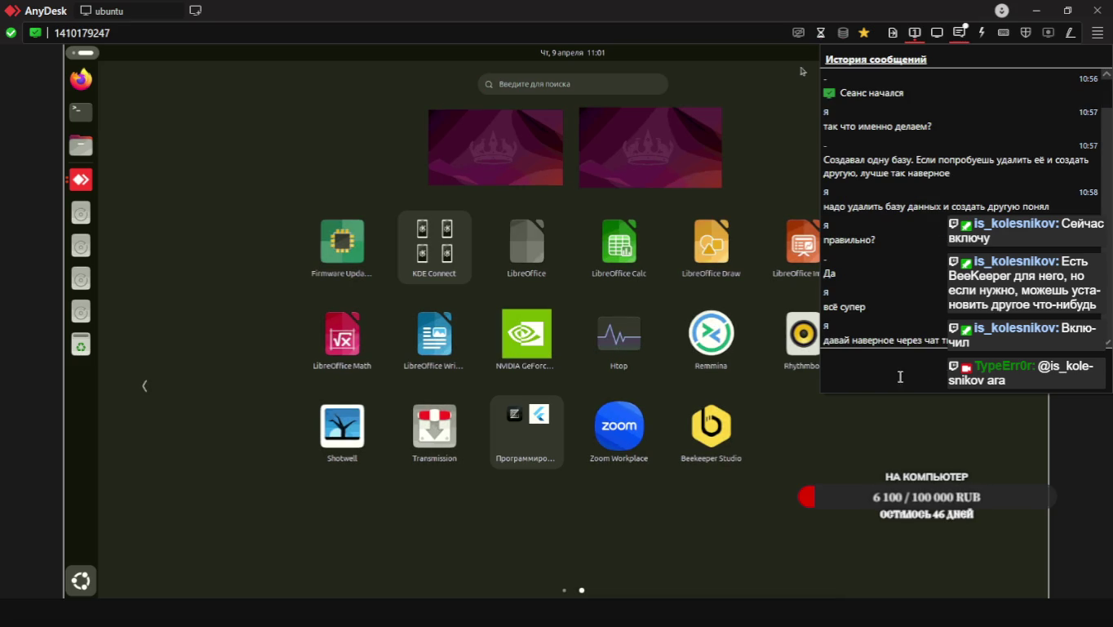
{"action": "left_click", "coordinate": [885, 488]}
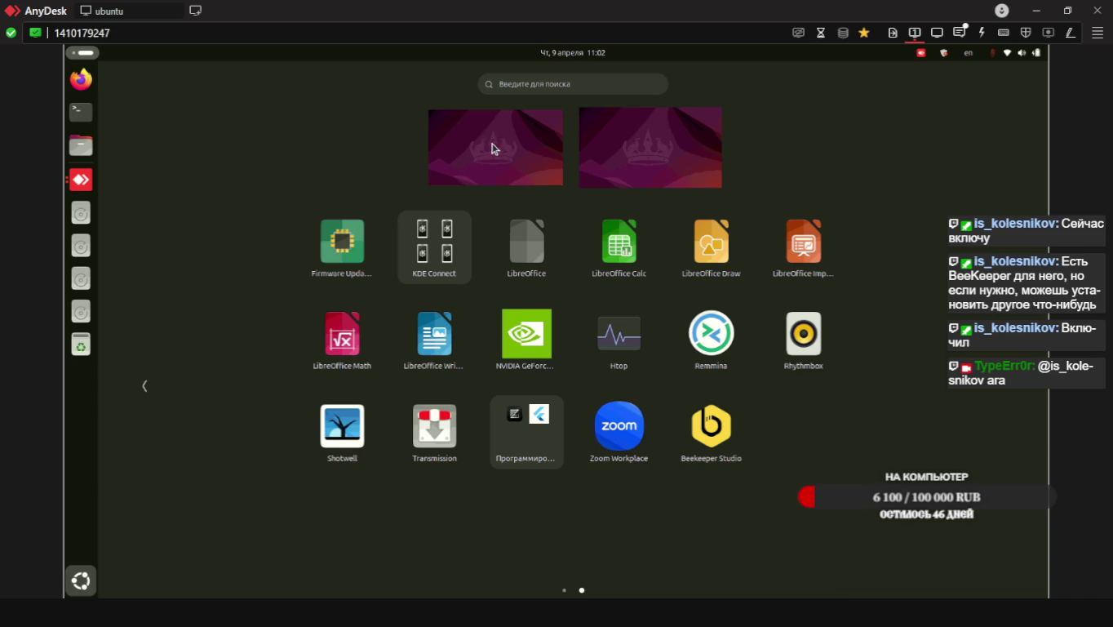
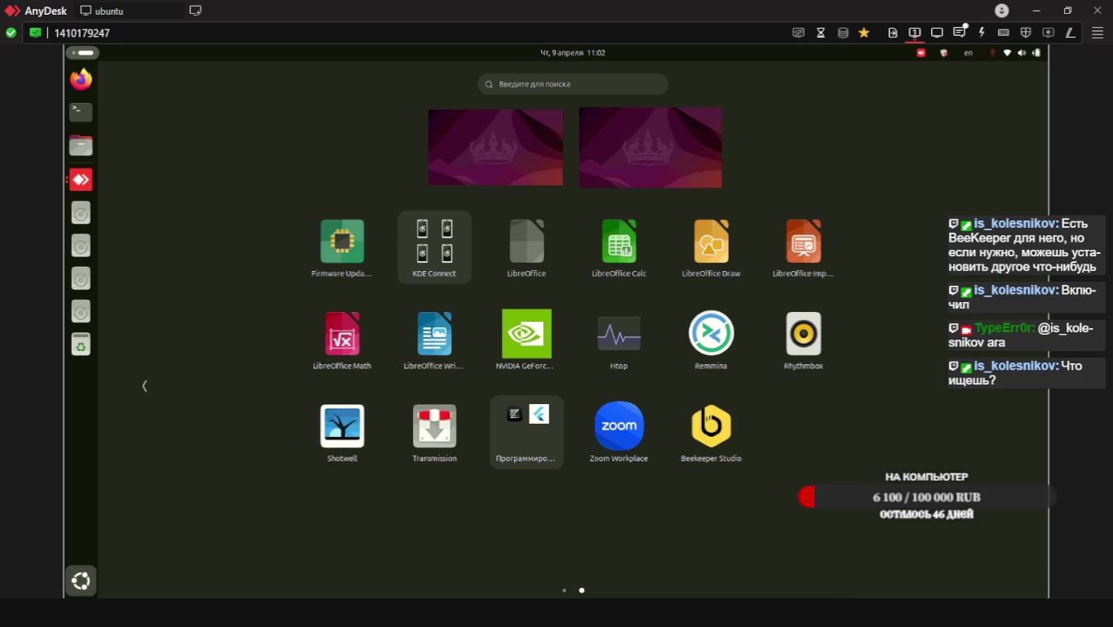
Switch from the AnyDesk session to the Chrome window playing Apple Music
{"action": "key", "text": "alt+Tab"}
{"action": "key", "text": "alt+Tab"}
{"action": "key", "text": "alt+Tab"}
{"action": "key", "text": "alt+Tab"}
{"action": "key", "text": "alt+Tab"}
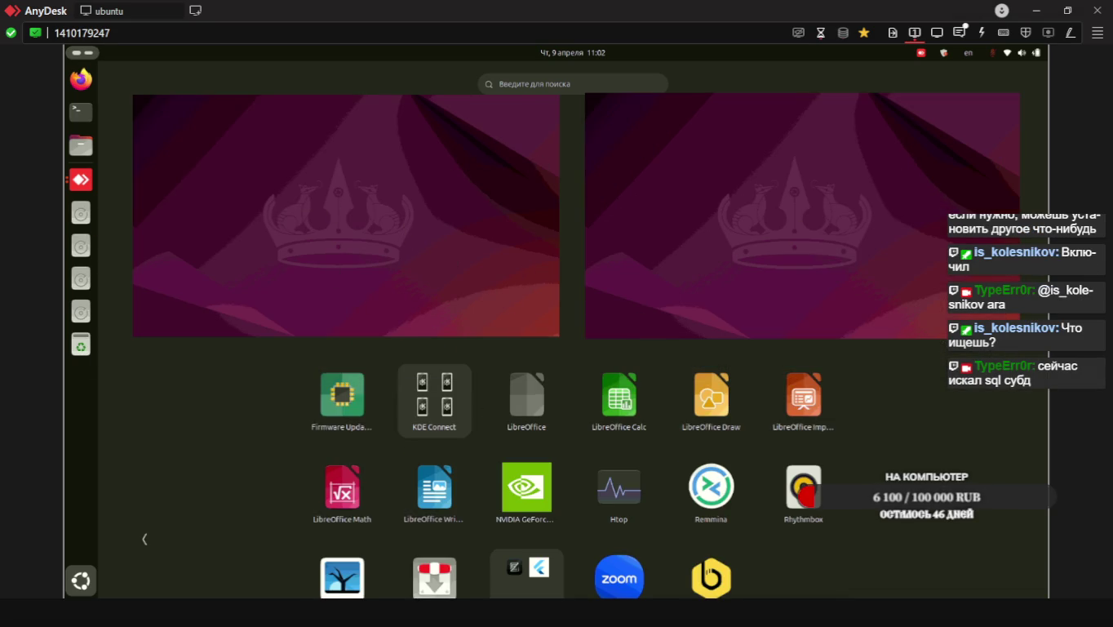
{"action": "left_click", "coordinate": [486, 293]}
{"action": "key", "text": "alt+Tab"}
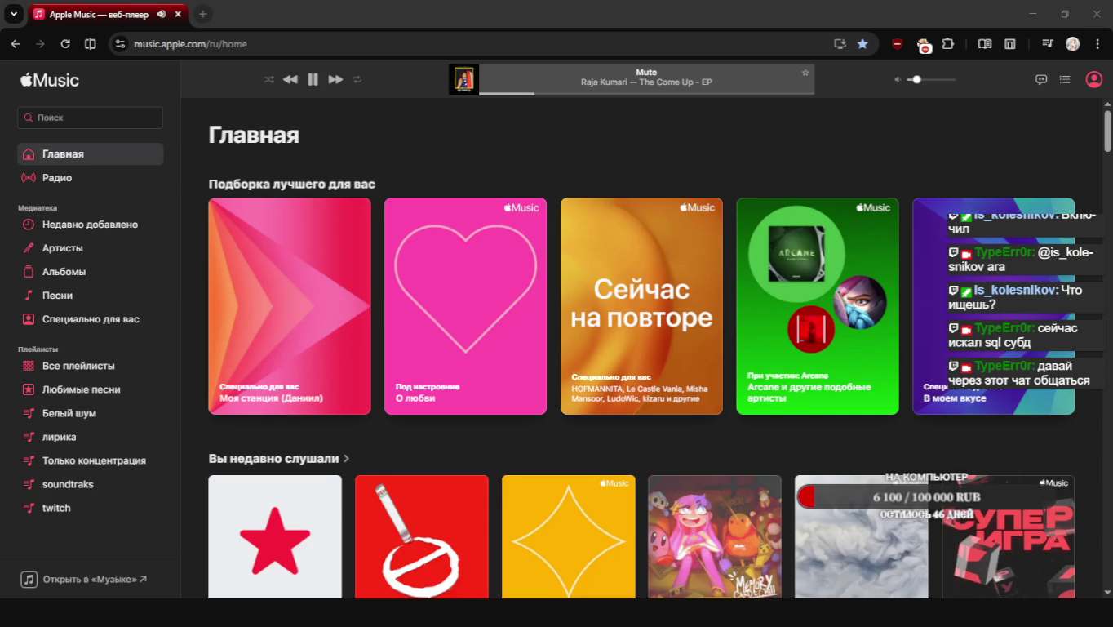
Open the stream chat window, nudge it slightly lower, then minimize it out of the way
{"action": "left_click", "coordinate": [674, 598]}
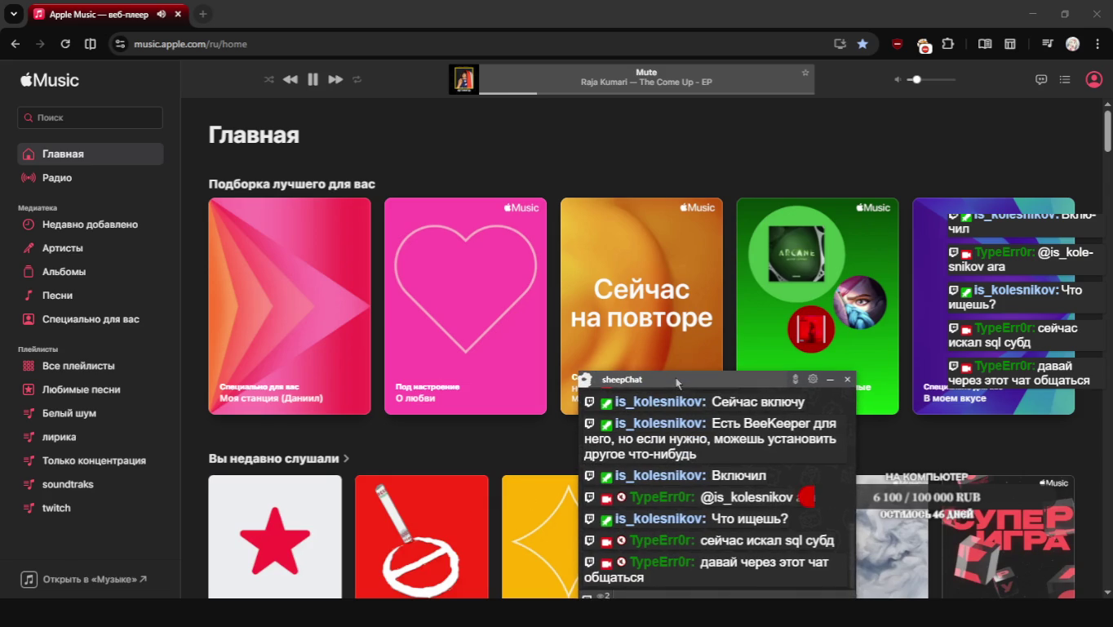
{"action": "left_click_drag", "start_coordinate": [671, 380], "coordinate": [670, 394]}
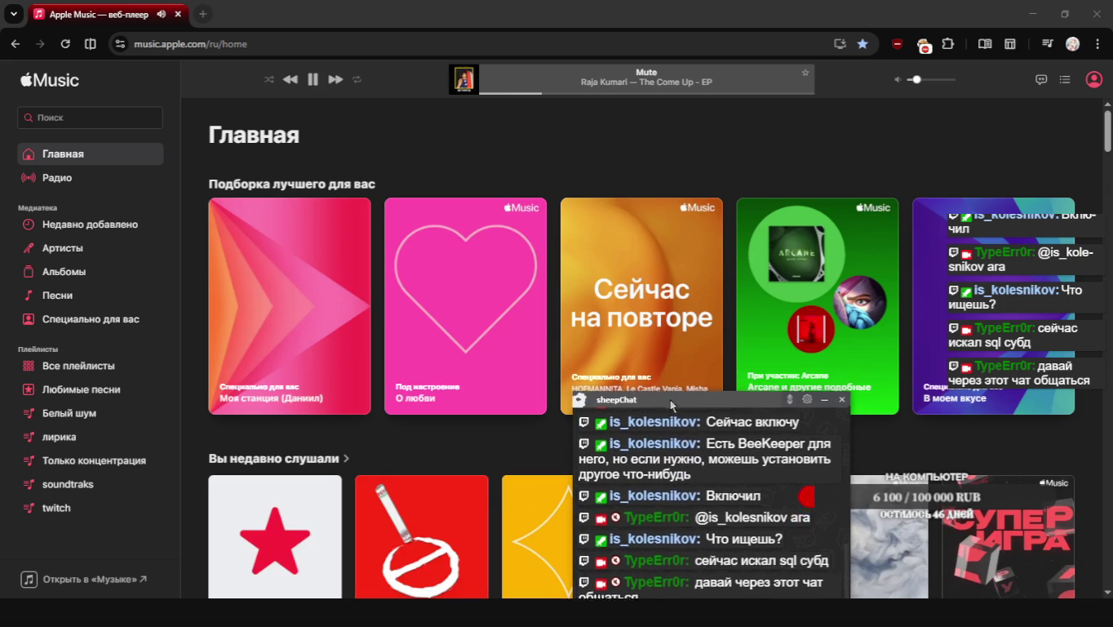
{"action": "left_click", "coordinate": [674, 612]}
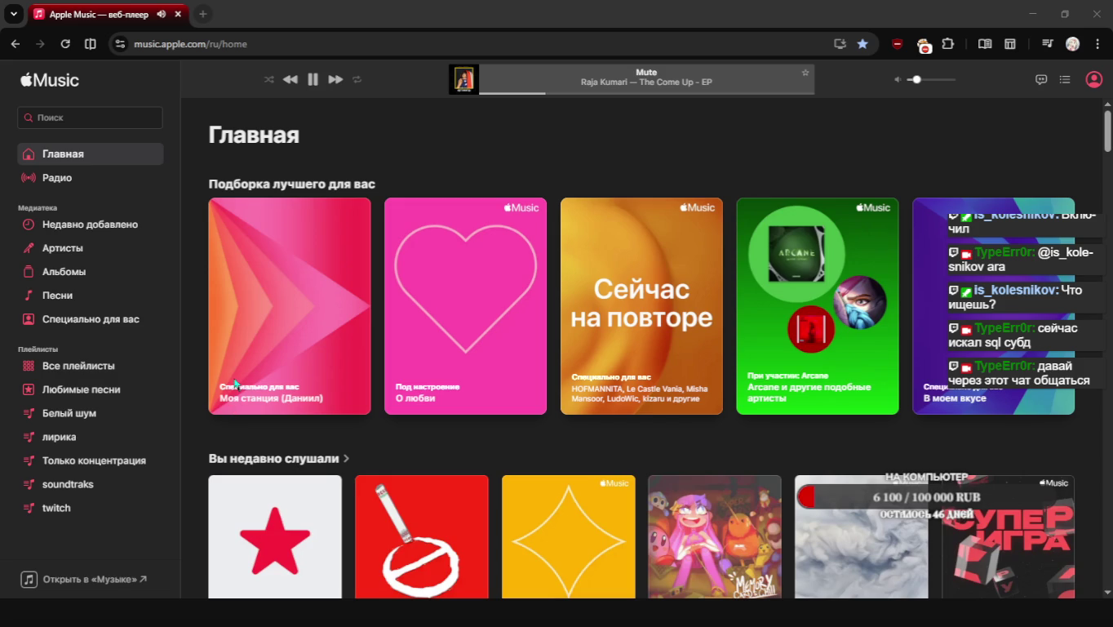
{"action": "middle_click", "coordinate": [585, 139]}
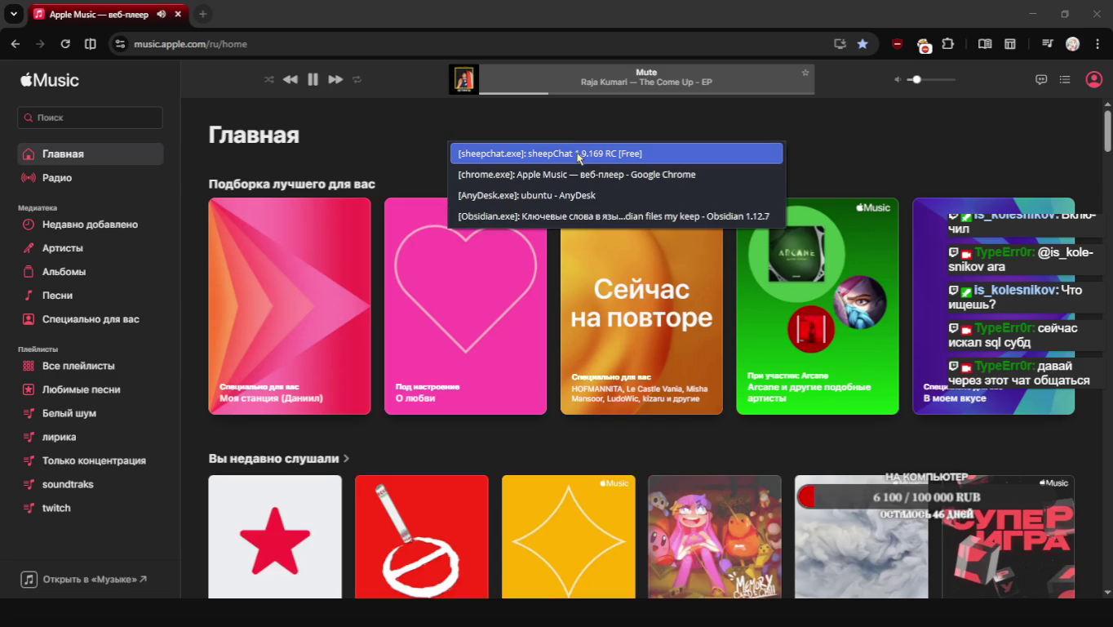
{"action": "key", "text": "Escape"}
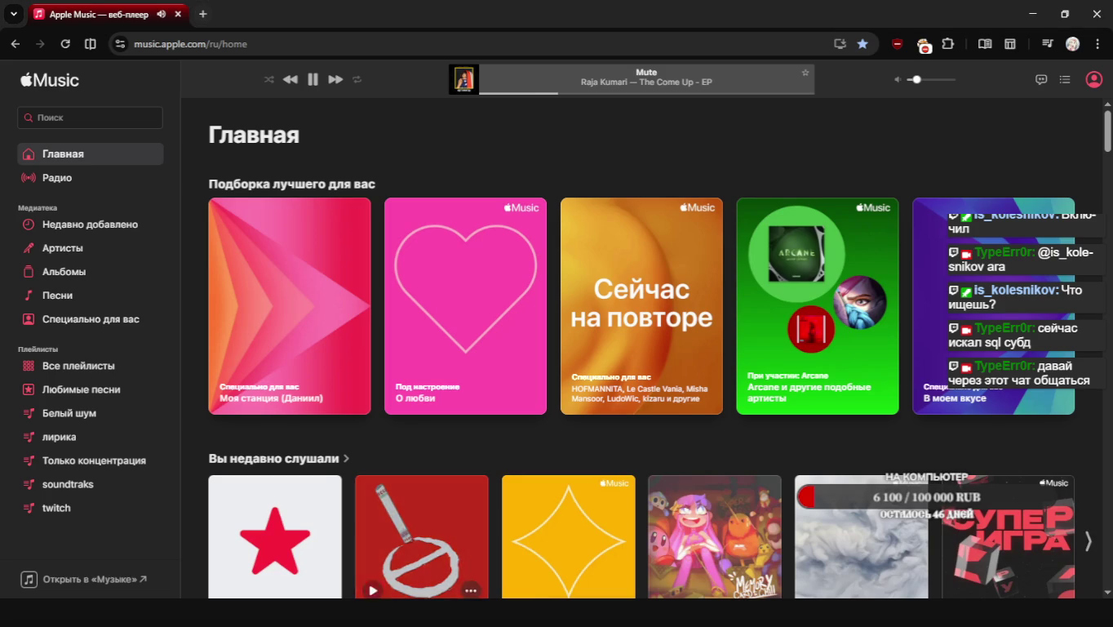
Pause the 'Mute' track in Apple Music and open a new blank browser tab
{"action": "key", "text": "alt+Tab"}
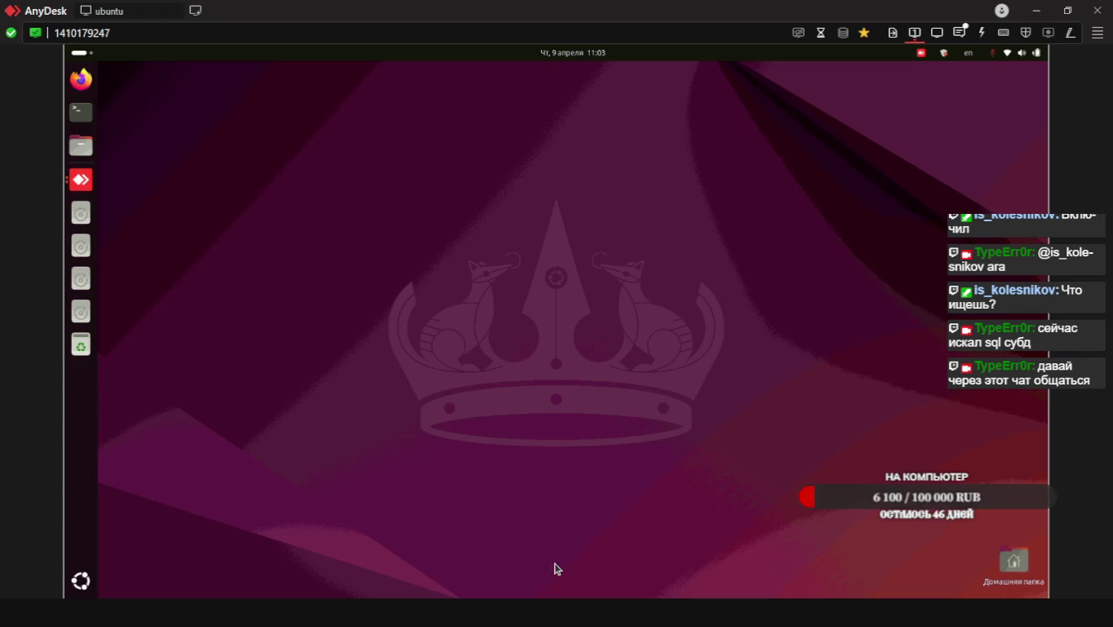
{"action": "key", "text": "alt+Tab"}
{"action": "left_click", "coordinate": [313, 79]}
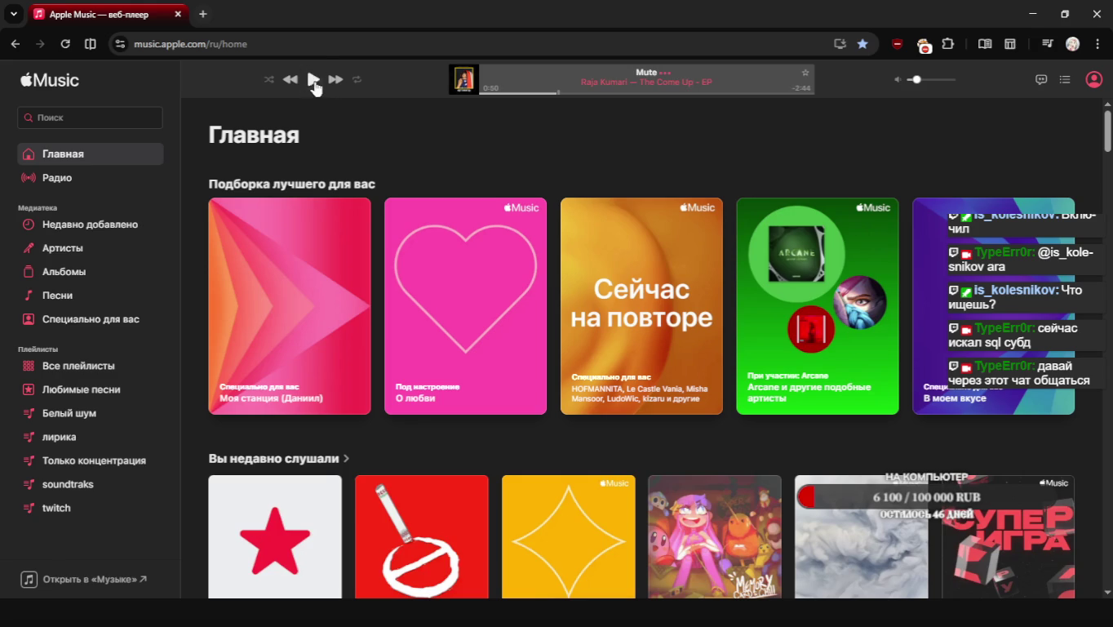
{"action": "left_click", "coordinate": [204, 14]}
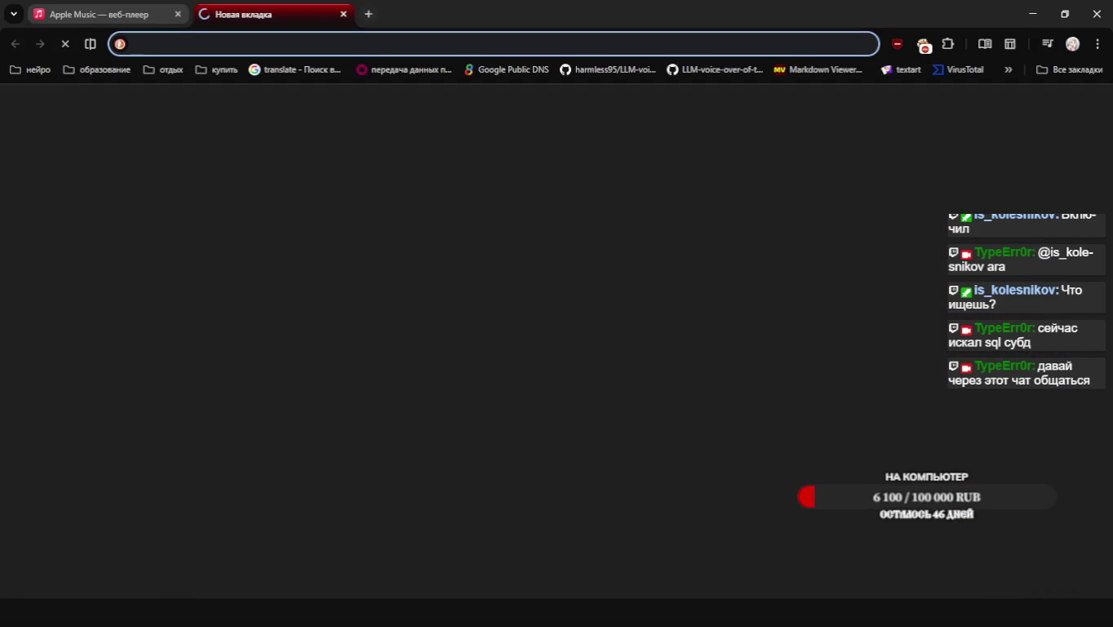
Try searching 'субд' in the new tab's address bar, clear it, and open the нейро bookmark folder
{"action": "key", "text": "alt+Tab"}
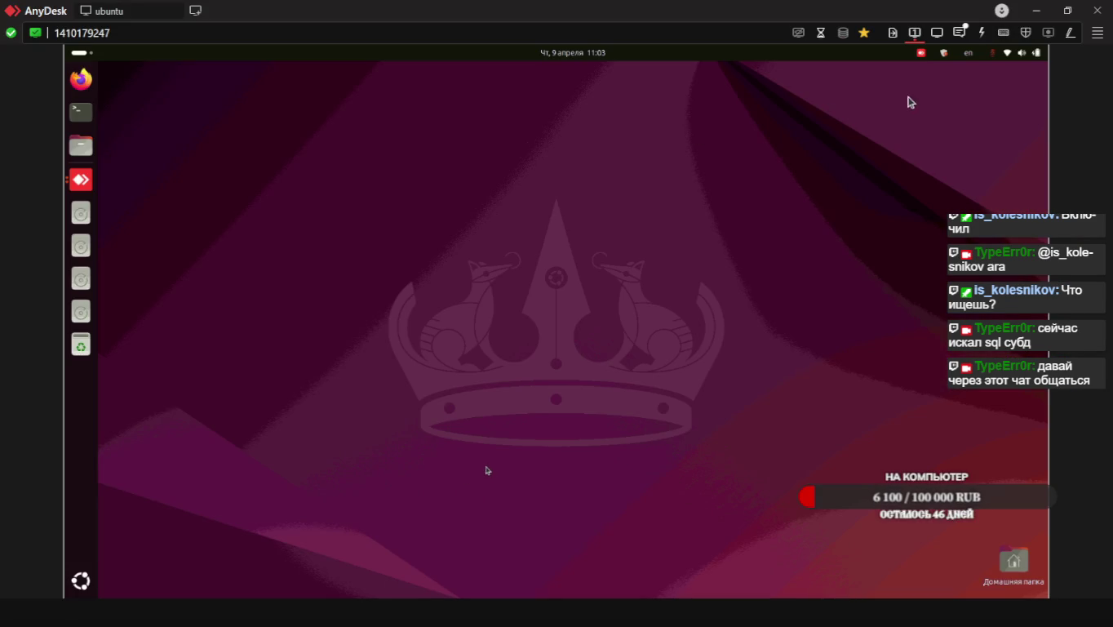
{"action": "key", "text": "alt+Tab"}
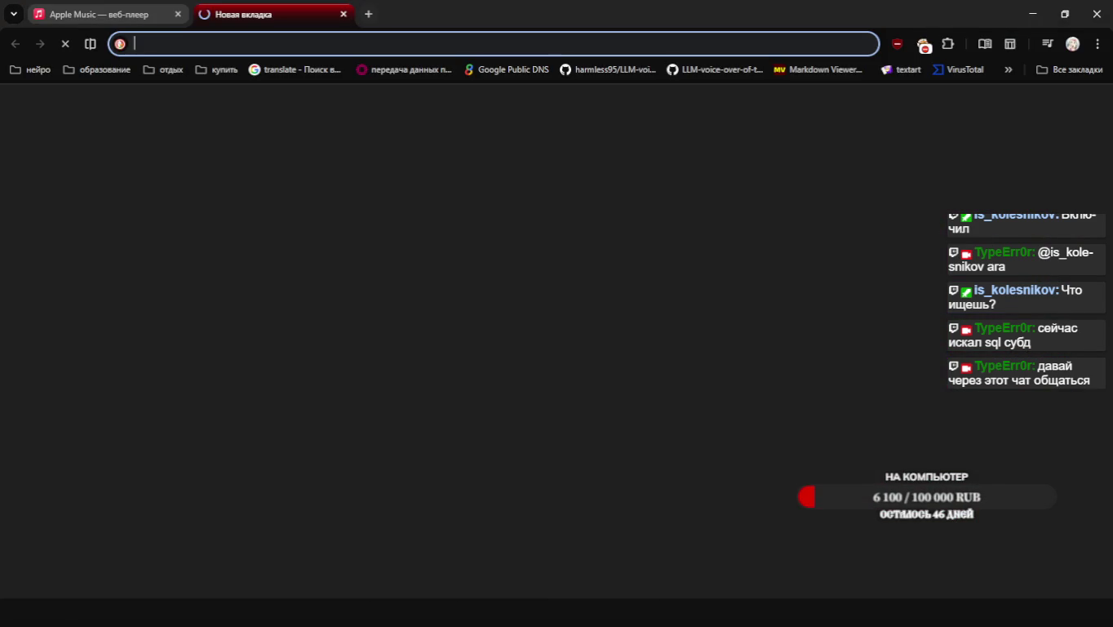
{"action": "type", "text": "ss"}
{"action": "key", "text": "BackSpace"}
{"action": "key", "text": "BackSpace"}
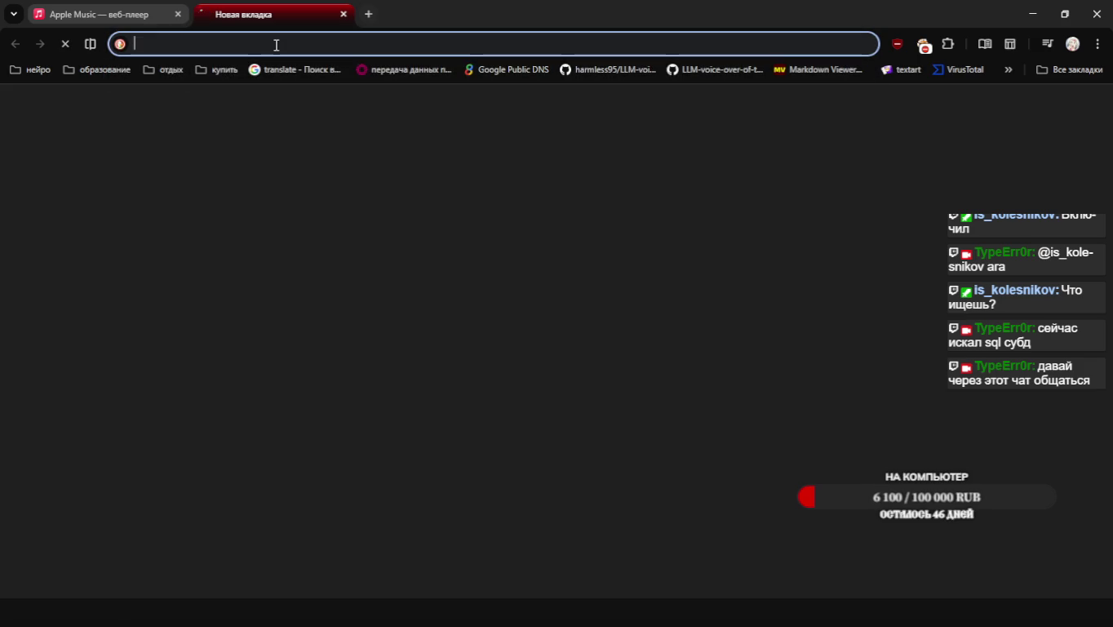
{"action": "type", "text": "субд"}
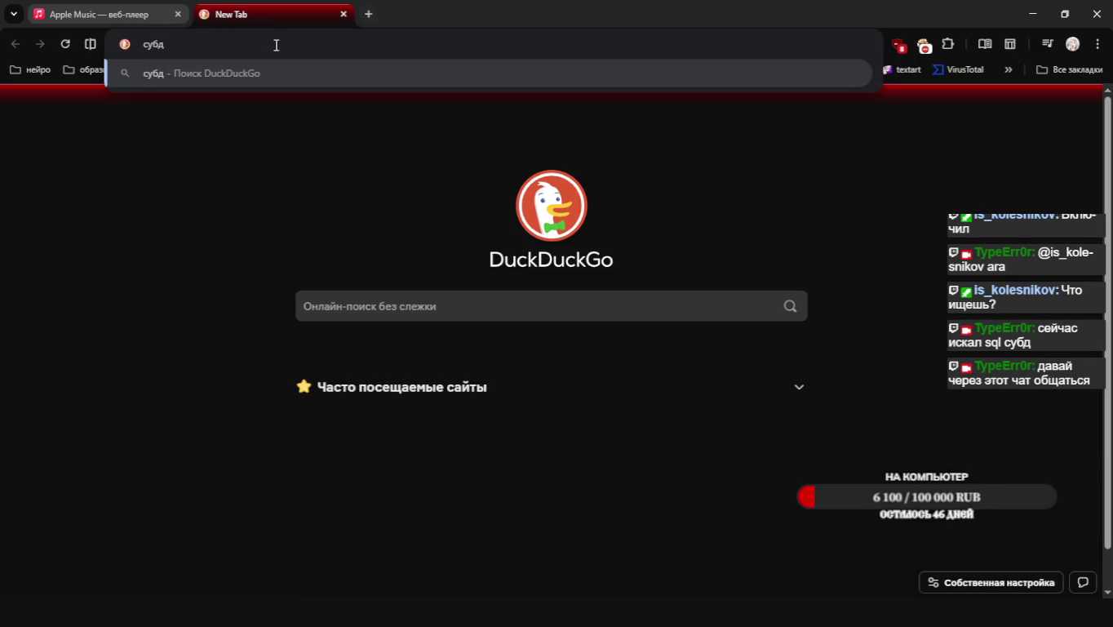
{"action": "key", "text": "BackSpace"}
{"action": "key", "text": "BackSpace"}
{"action": "key", "text": "BackSpace"}
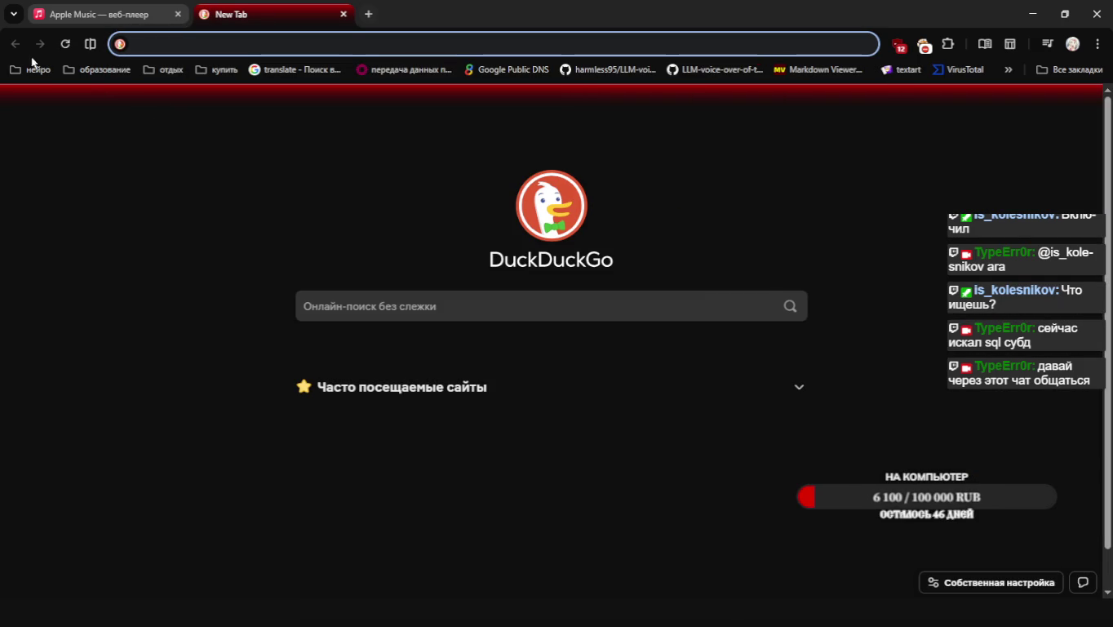
{"action": "left_click", "coordinate": [36, 73]}
Load perplexity.ai from the нейро bookmarks, checking the remote desktop while it loads
{"action": "left_click", "coordinate": [43, 138]}
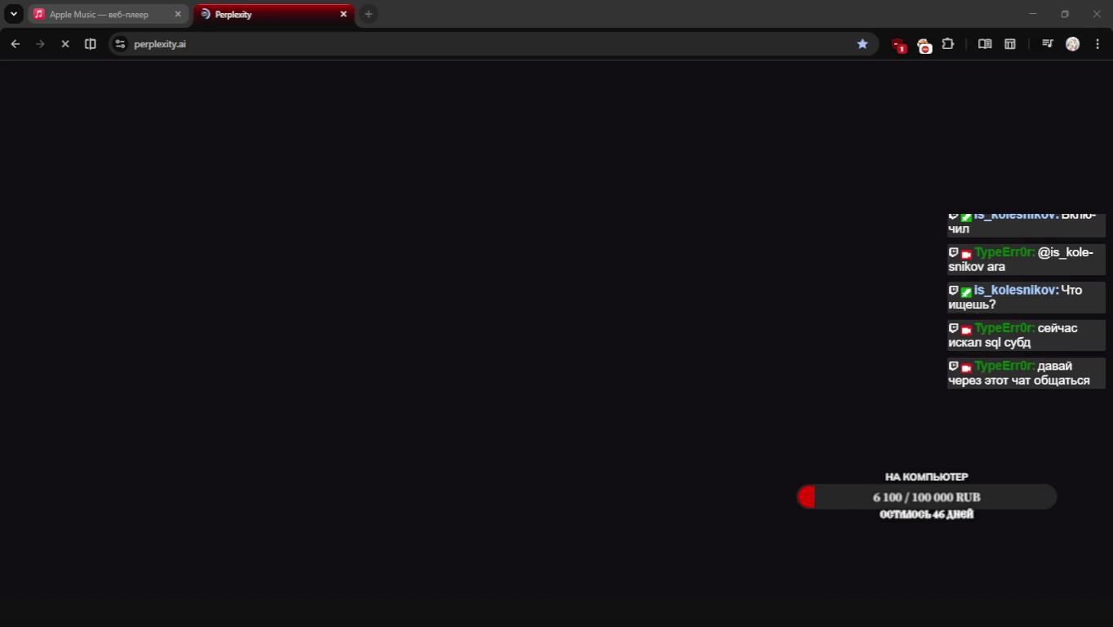
{"action": "key", "text": "alt+Tab"}
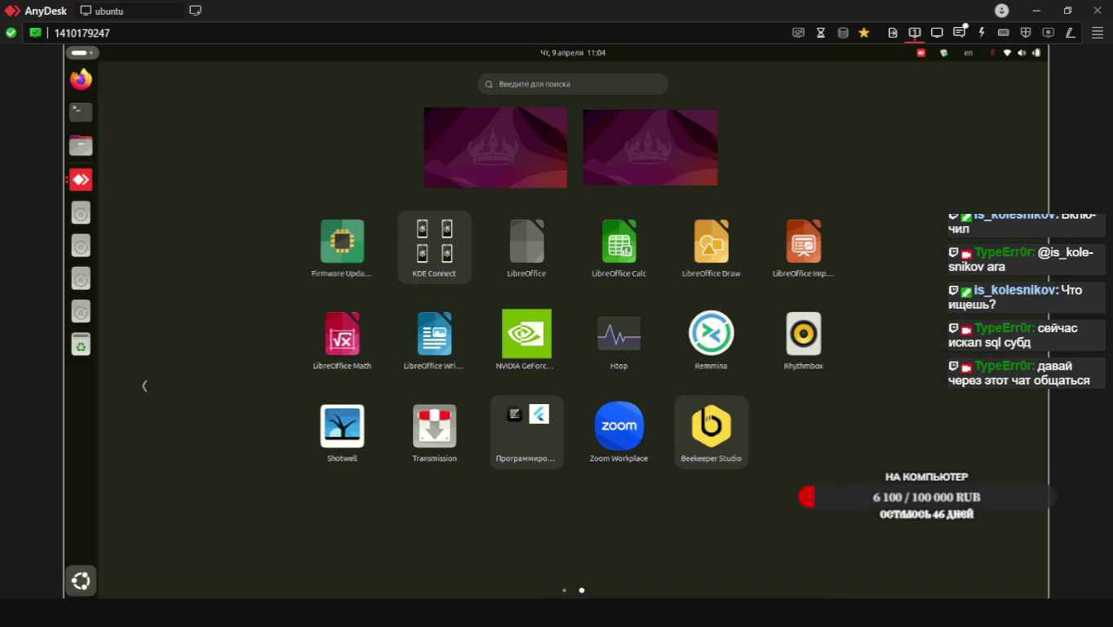
{"action": "key", "text": "alt+Tab"}
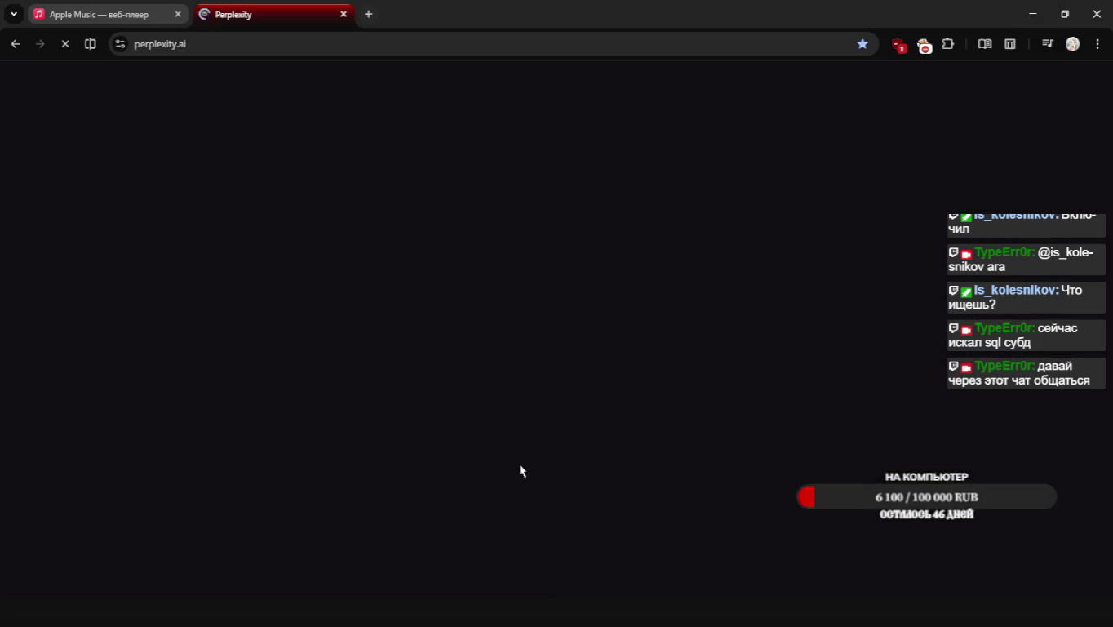